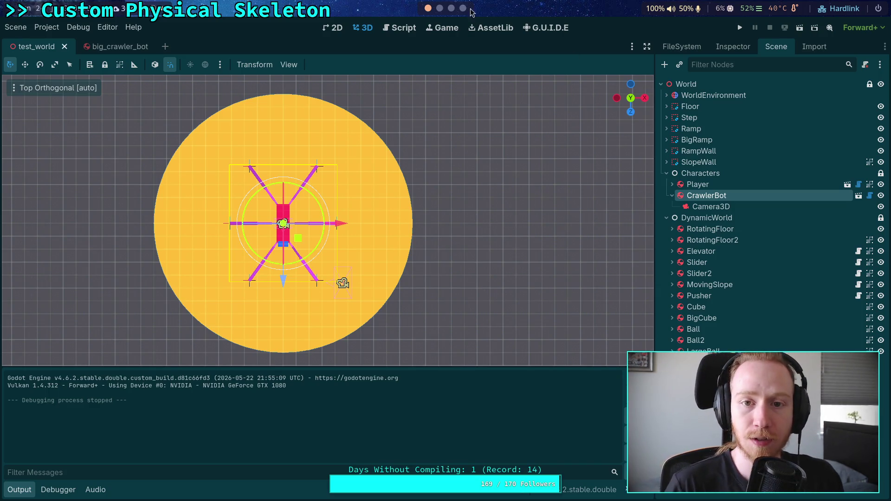
- Tick the Friction task checkbox in Obsidian's Crawler Bot note so it is marked done
{"action": "left_click", "coordinate": [440, 8]}
{"action": "left_click", "coordinate": [428, 8]}
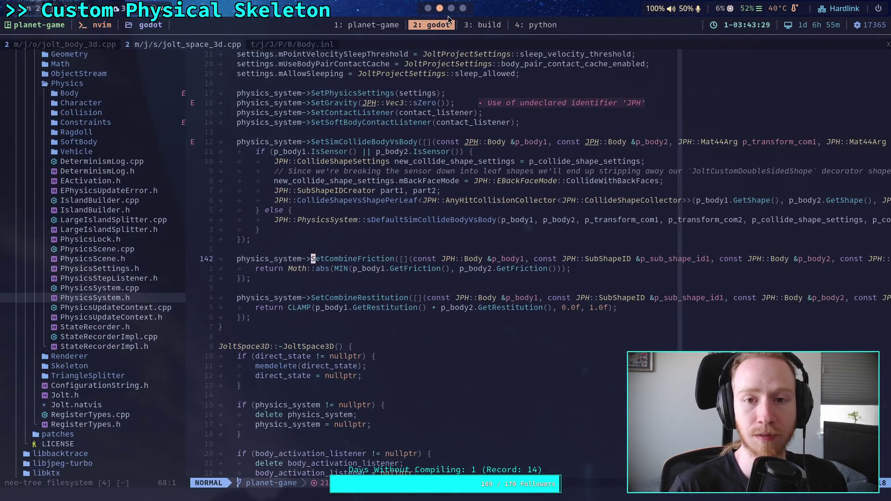
{"action": "left_click", "coordinate": [451, 8]}
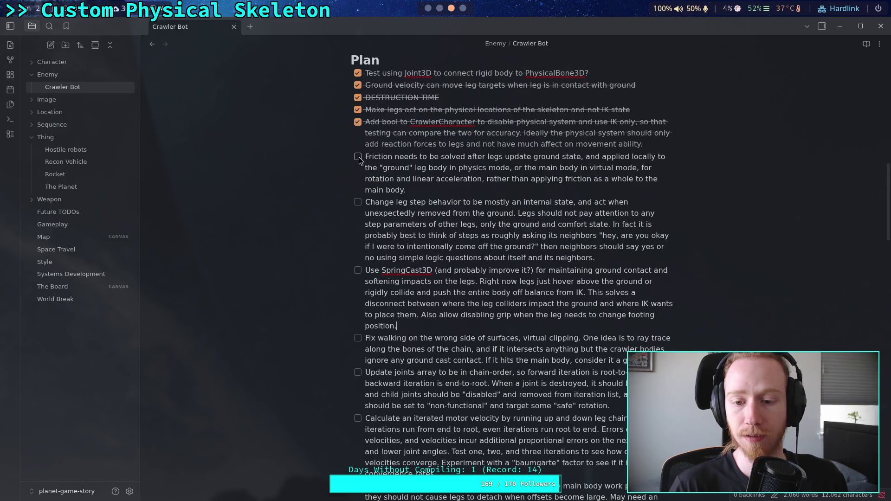
{"action": "left_click", "coordinate": [358, 156]}
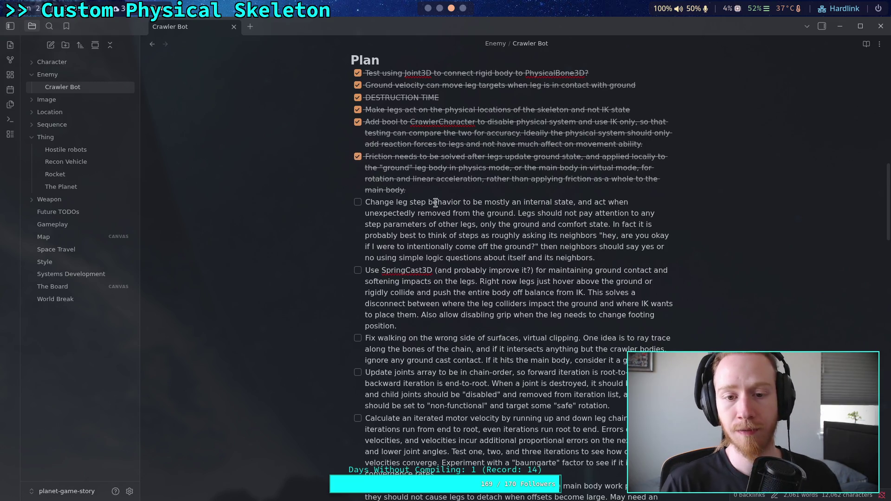
{"action": "left_click", "coordinate": [440, 8]}
- Run git status and git diff in the planet-game shell, paging to the end of the diff
{"action": "left_click", "coordinate": [392, 25]}
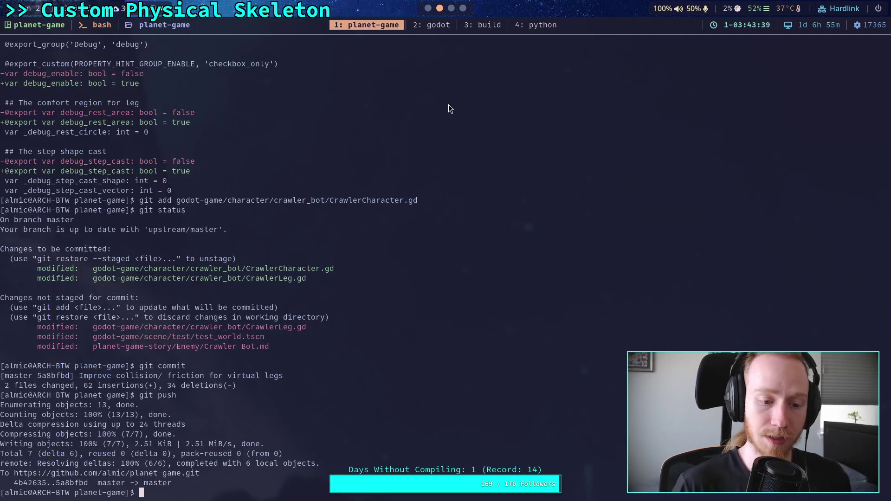
{"action": "type", "text": "git"}
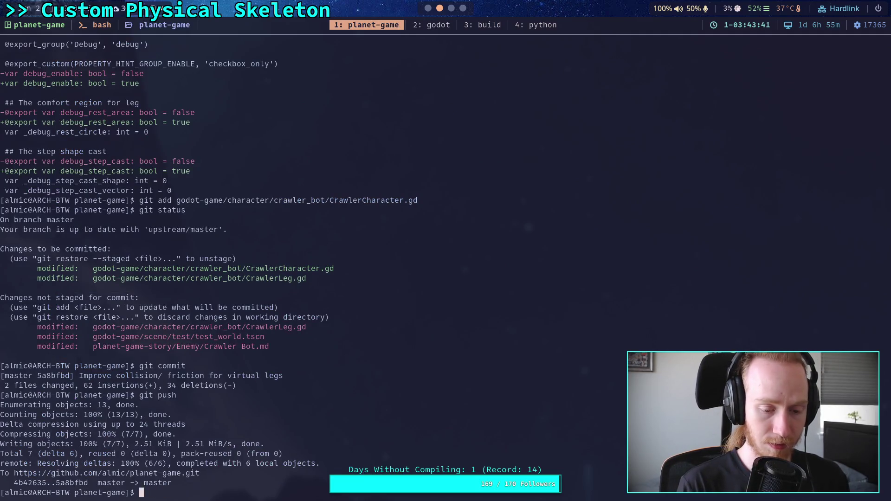
{"action": "type", "text": " status"}
{"action": "key", "text": "Return"}
{"action": "type", "text": "git diff"}
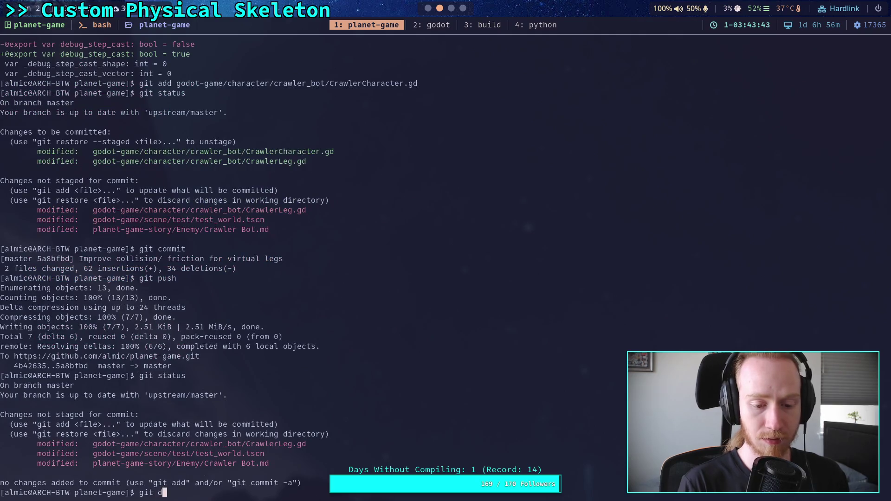
{"action": "key", "text": "Return"}
{"action": "key", "text": "space"}
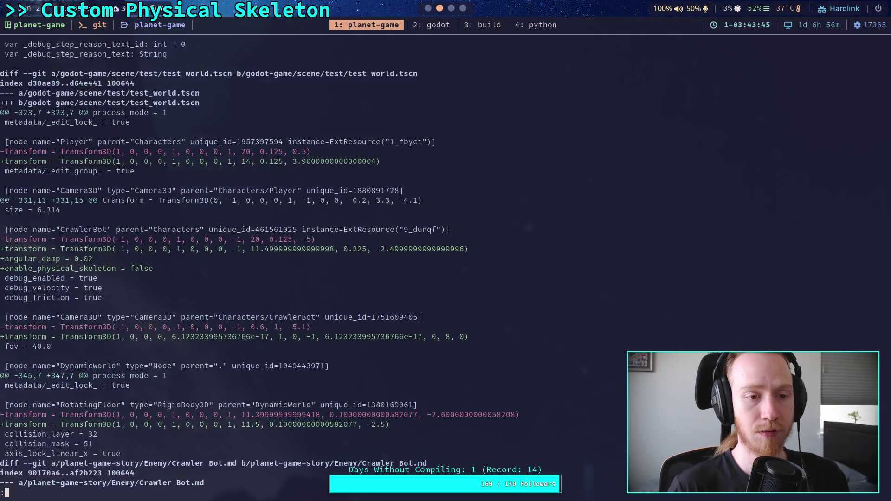
{"action": "key", "text": "space"}
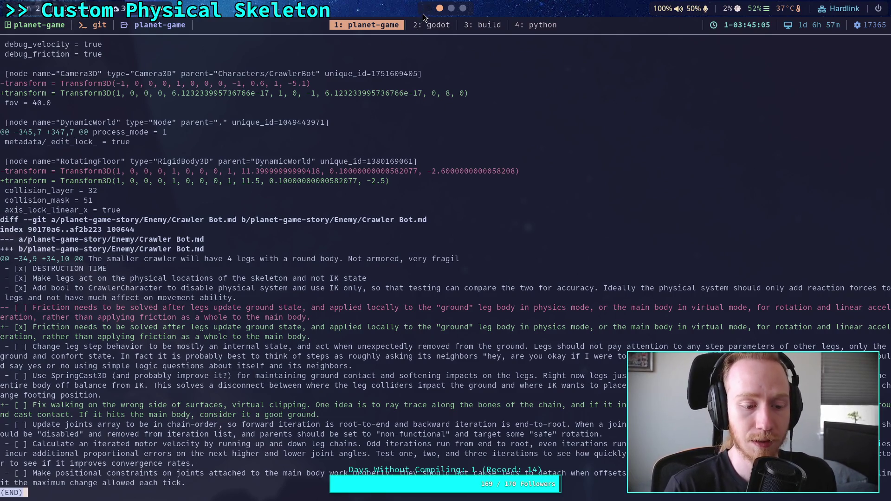
- Stage the planet-game-story folder and review the staged diff
{"action": "type", "text": "qgit add pl"}
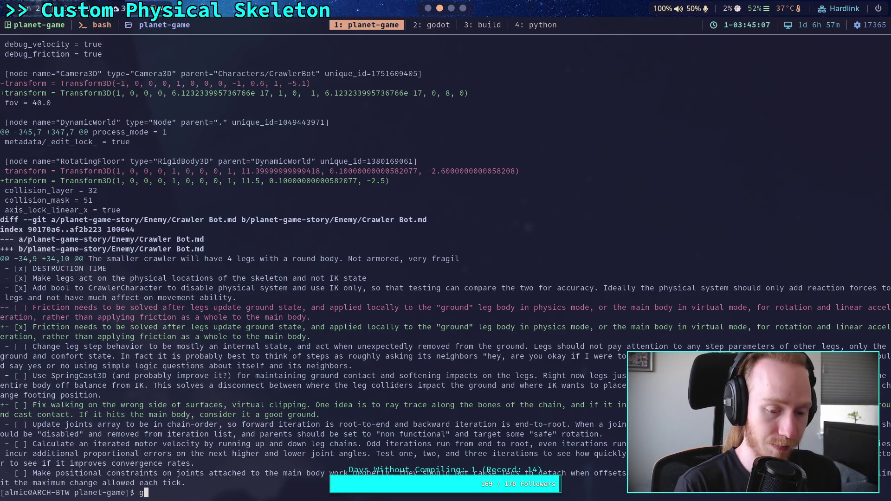
{"action": "key", "text": "Tab"}
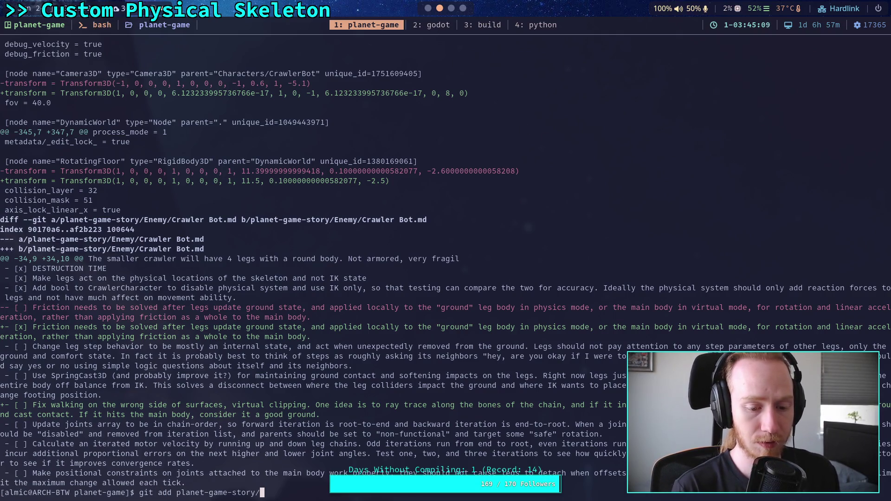
{"action": "key", "text": "Return"}
{"action": "type", "text": "git status"}
{"action": "key", "text": "Return"}
{"action": "type", "text": "git diff"}
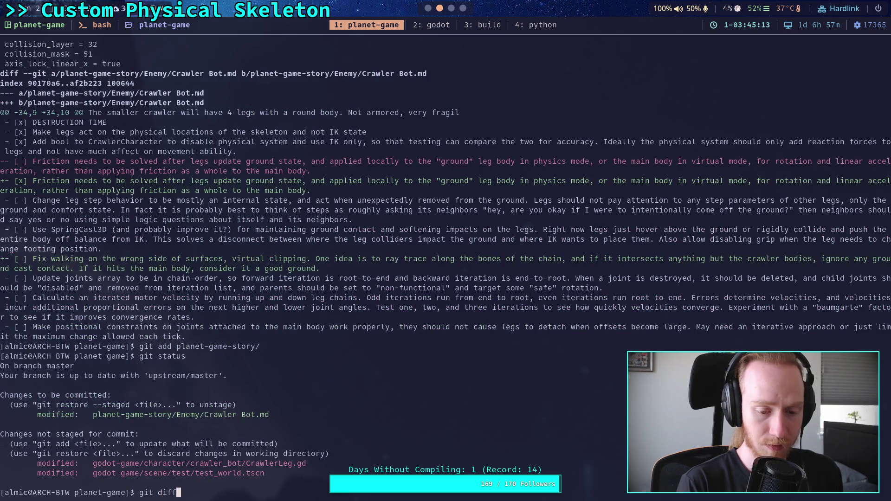
{"action": "type", "text": " --staged"}
{"action": "key", "text": "Return"}
{"action": "type", "text": "qg"}
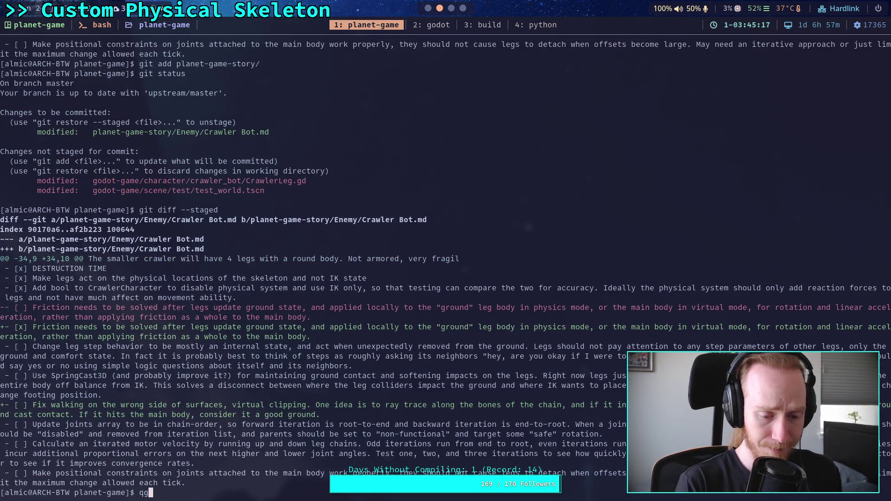
{"action": "key", "text": "BackSpace"}
- Commit the staged note as 'Update Crawler TODOs' and push it to master
{"action": "type", "text": "git commit"}
{"action": "key", "text": "Return"}
{"action": "type", "text": "iUpdate Crawler T"}
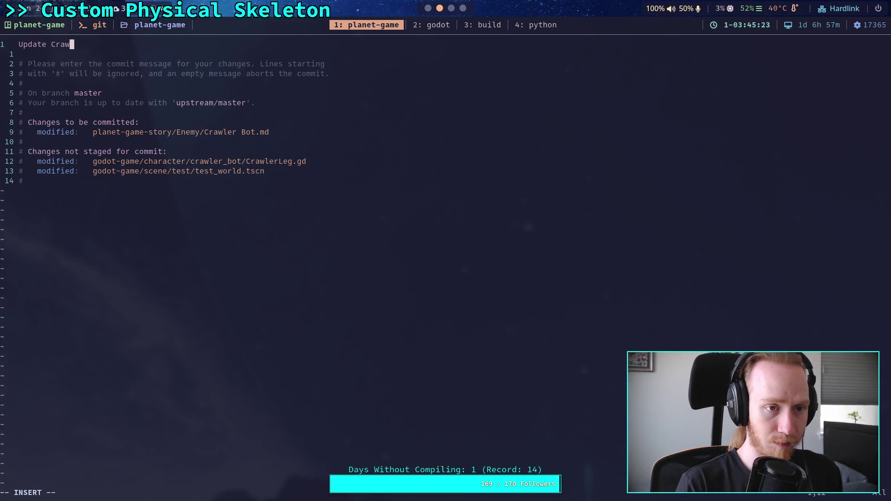
{"action": "type", "text": "ODO"}
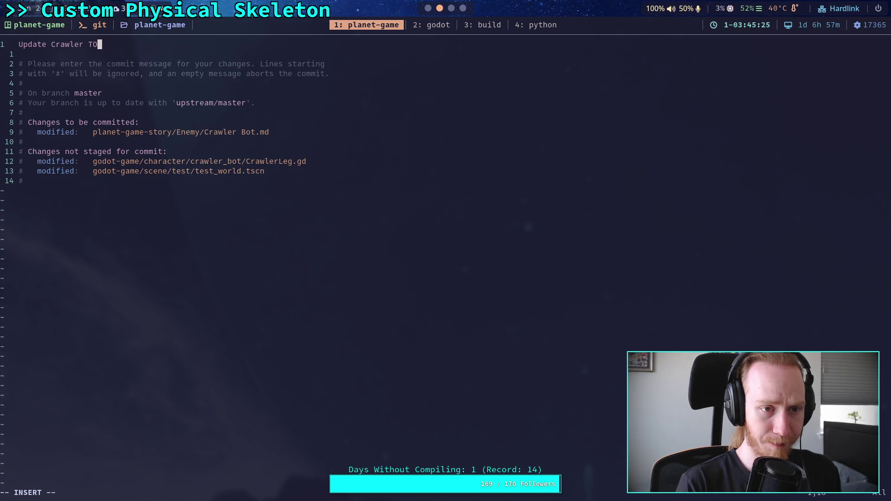
{"action": "key", "text": "Escape"}
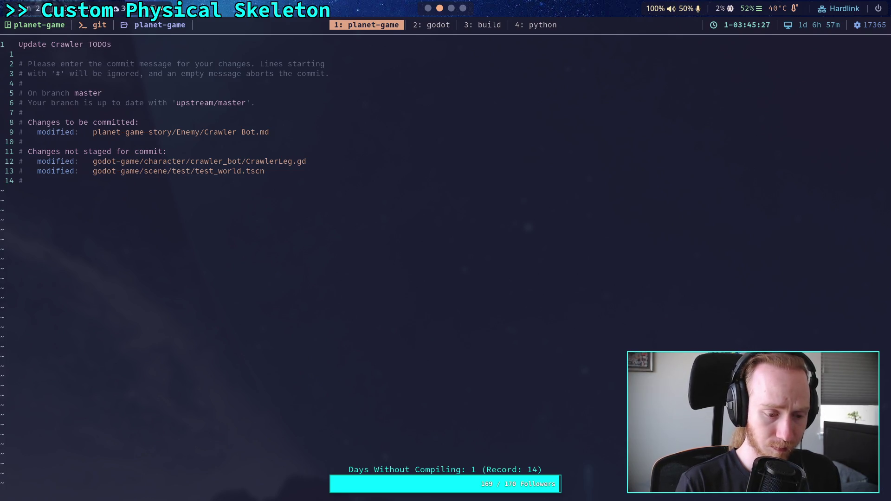
{"action": "type", "text": ":wq"}
{"action": "key", "text": "Return"}
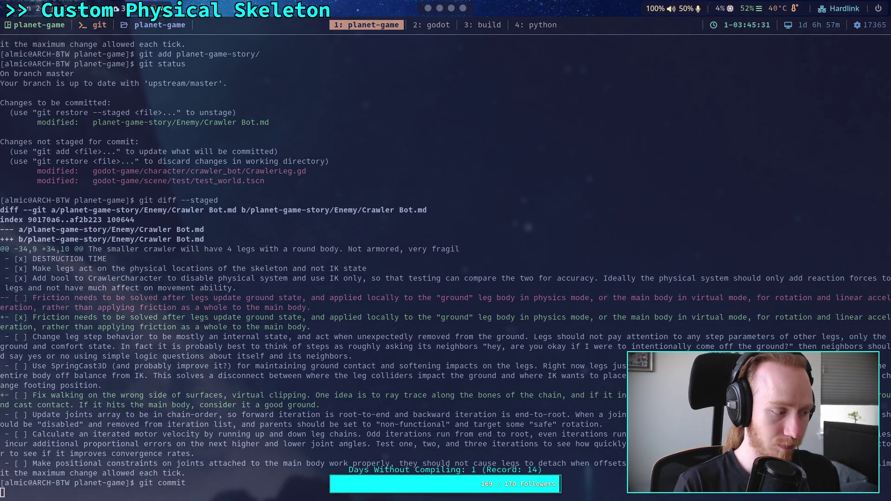
{"action": "type", "text": "git push"}
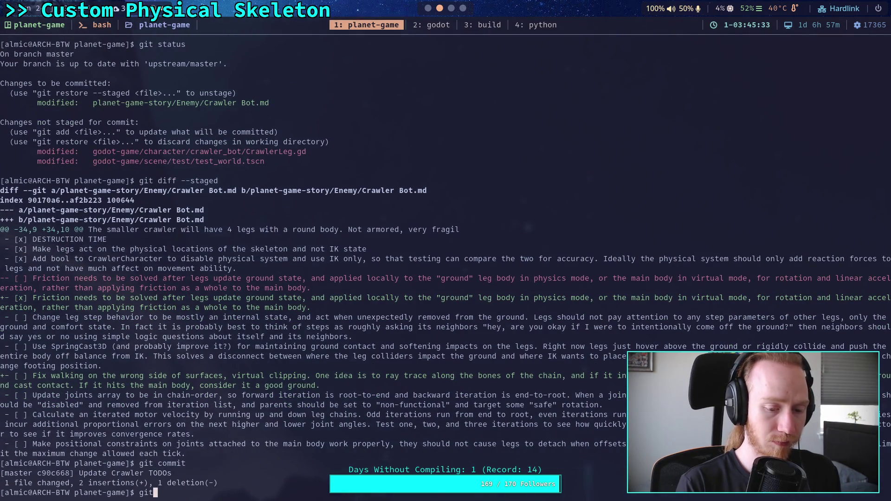
{"action": "key", "text": "Return"}
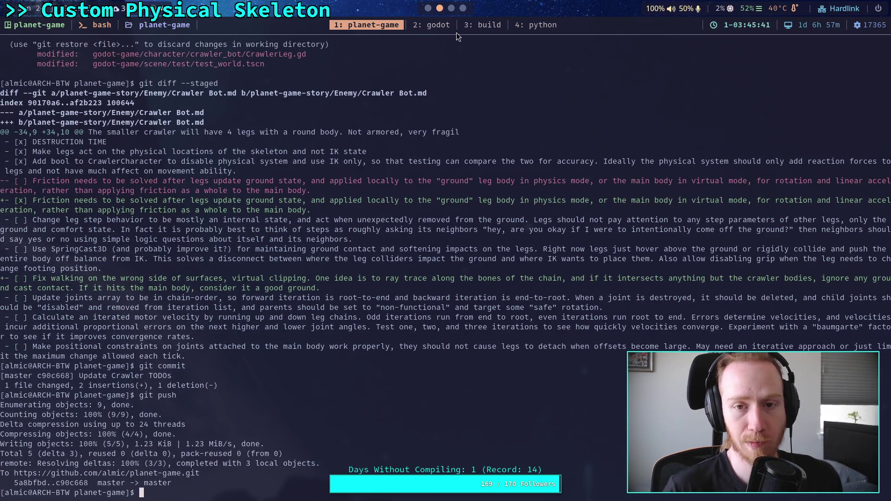
{"action": "left_click", "coordinate": [452, 8]}
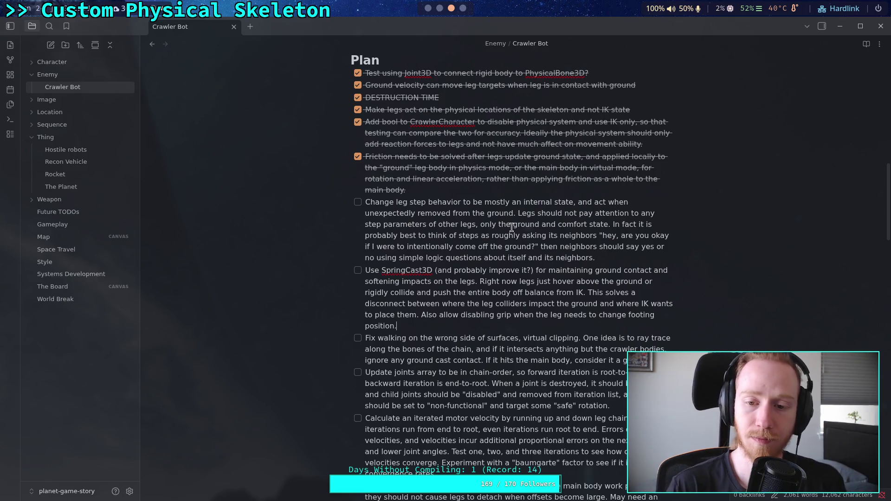
- Open the big_crawler_bot scene, collapse its tree branches and check CrawlerBot's root properties
{"action": "left_click", "coordinate": [428, 10]}
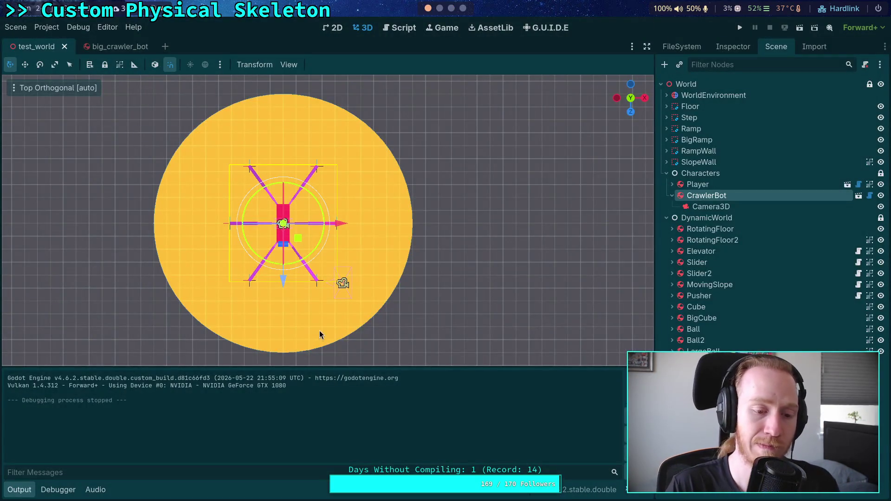
{"action": "left_click", "coordinate": [129, 47]}
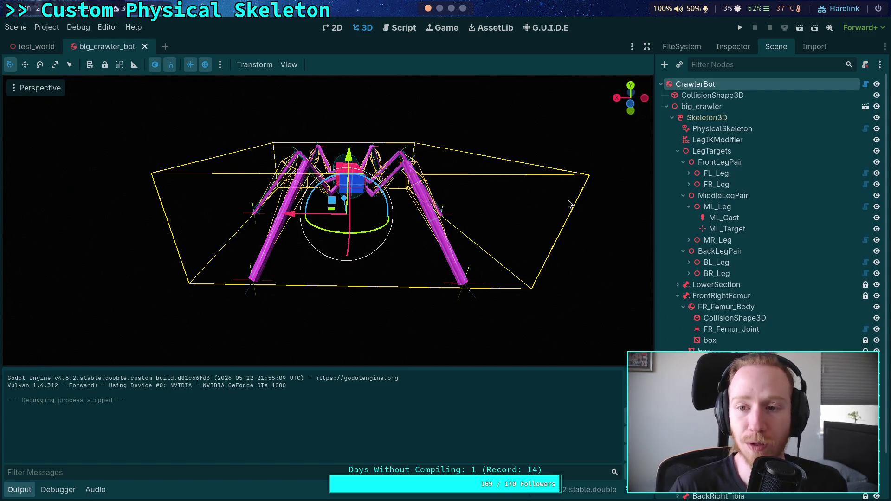
{"action": "left_click", "coordinate": [689, 206]}
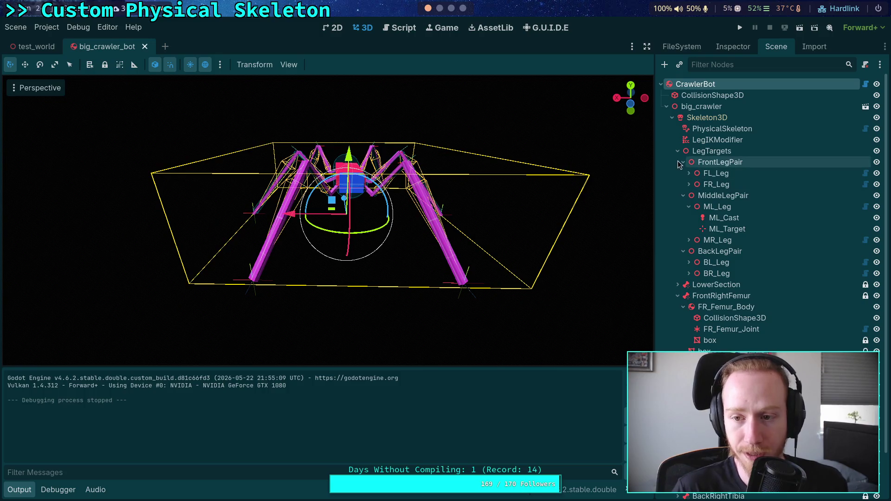
{"action": "left_click", "coordinate": [678, 151]}
{"action": "left_click", "coordinate": [678, 174]}
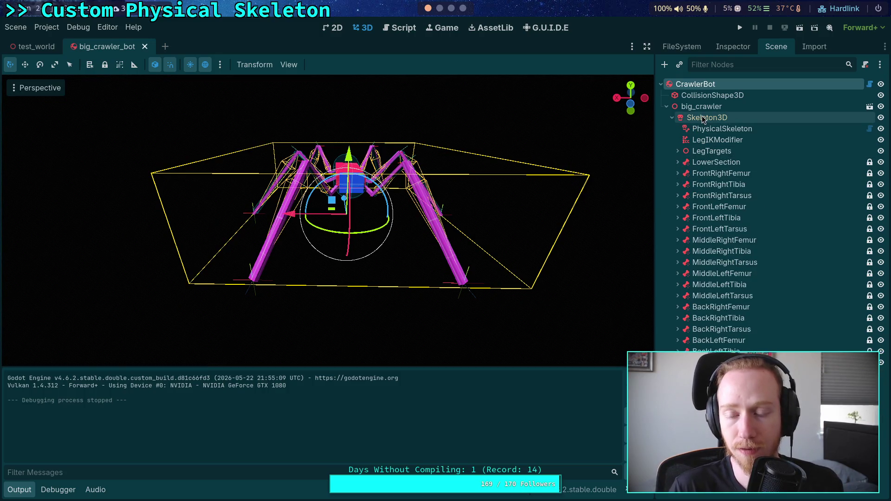
{"action": "left_click", "coordinate": [712, 95]}
{"action": "left_click", "coordinate": [712, 85]}
{"action": "left_click", "coordinate": [732, 47]}
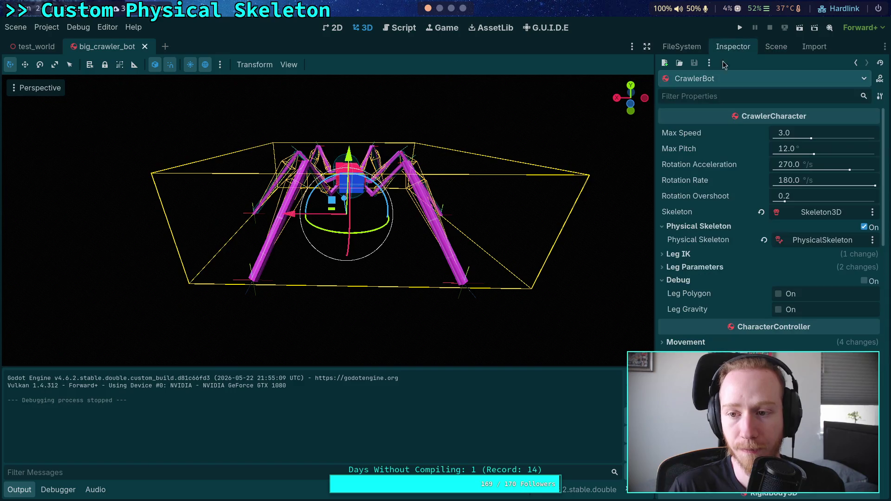
{"action": "left_click", "coordinate": [776, 47]}
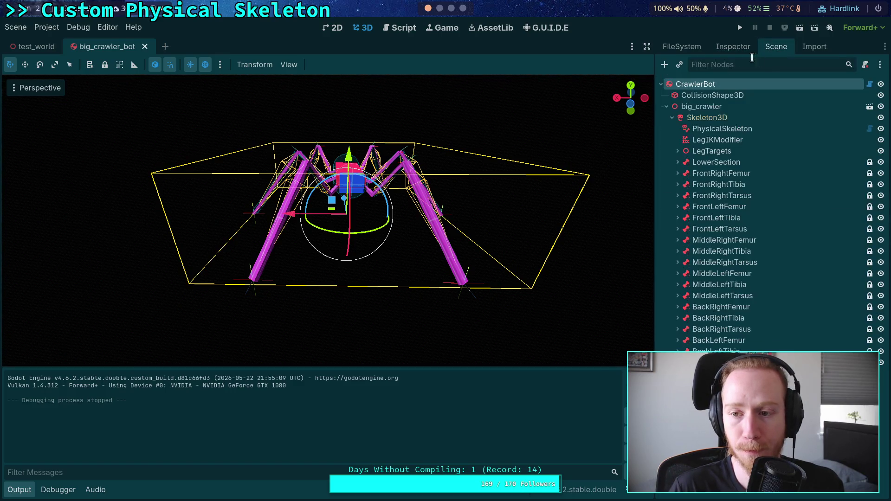
- Show FL_Leg's Stepping settings, such as Step Distance 0.9, then run the game
{"action": "left_click", "coordinate": [678, 151]}
{"action": "left_click", "coordinate": [717, 174]}
{"action": "left_click", "coordinate": [734, 50]}
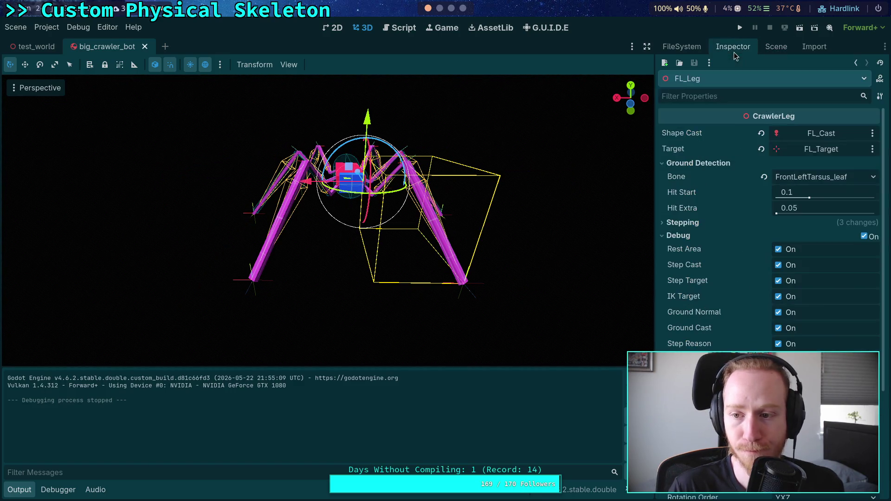
{"action": "left_click", "coordinate": [709, 223]}
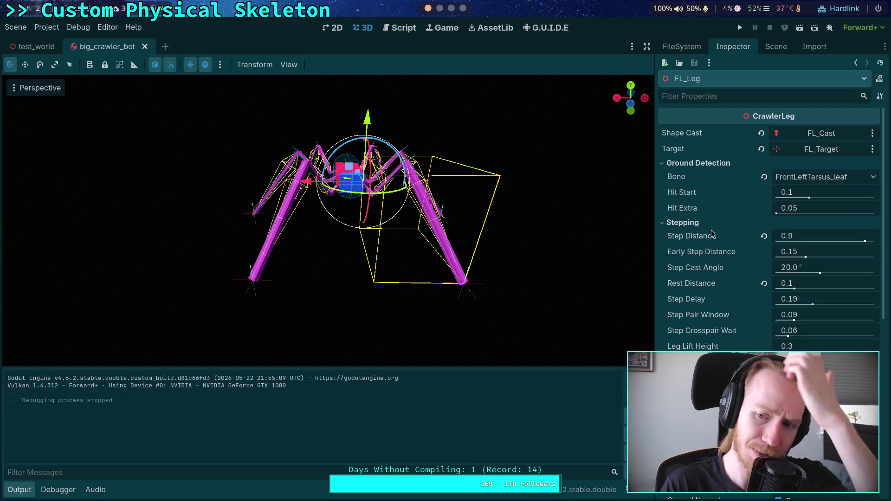
{"action": "mouse_move", "coordinate": [706, 257]}
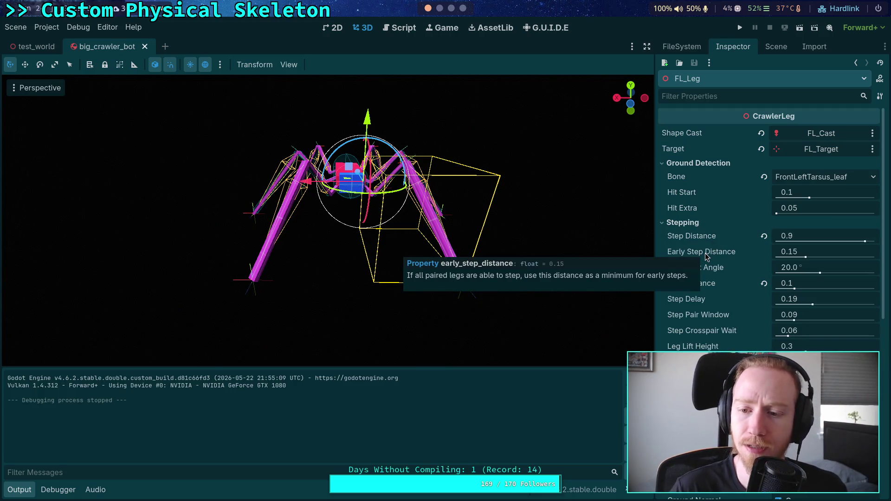
{"action": "mouse_move", "coordinate": [691, 348]}
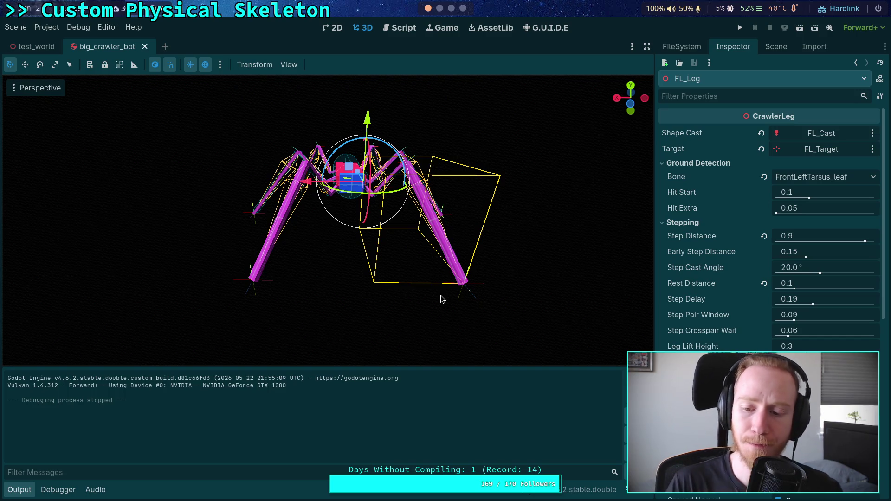
{"action": "left_click", "coordinate": [740, 28]}
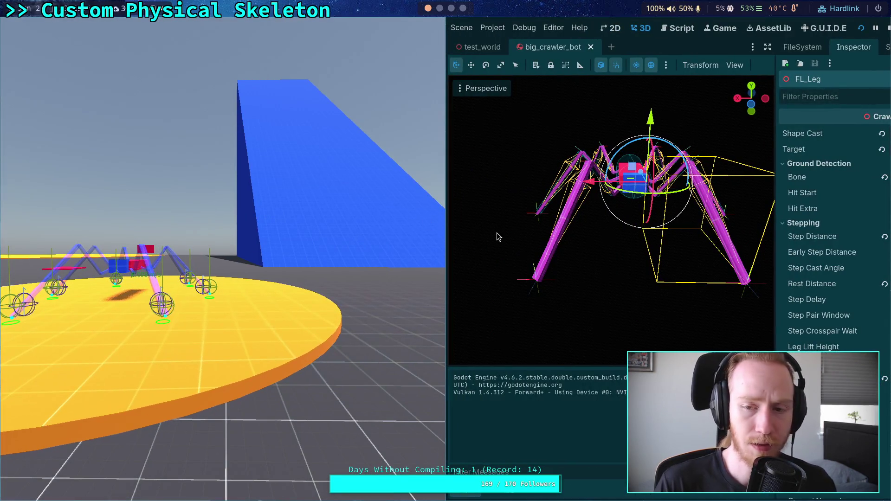
- Stop the game, move CrawlerBot off the yellow pad along X, and rerun the project
{"action": "left_click", "coordinate": [888, 28]}
{"action": "left_click", "coordinate": [52, 45]}
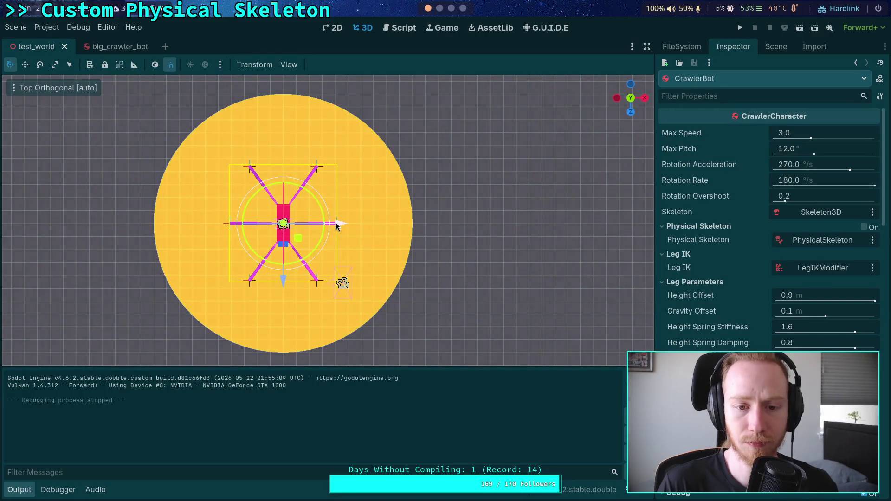
{"action": "left_click_drag", "start_coordinate": [336, 225], "coordinate": [545, 222]}
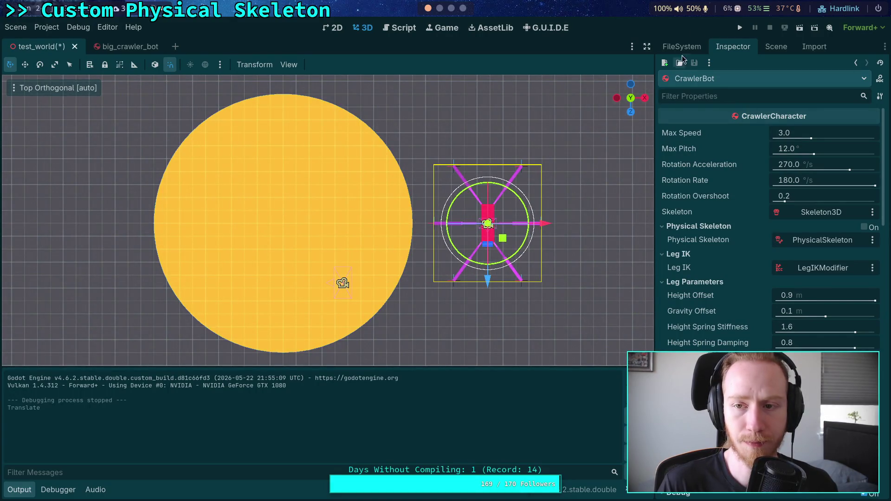
{"action": "left_click", "coordinate": [740, 28]}
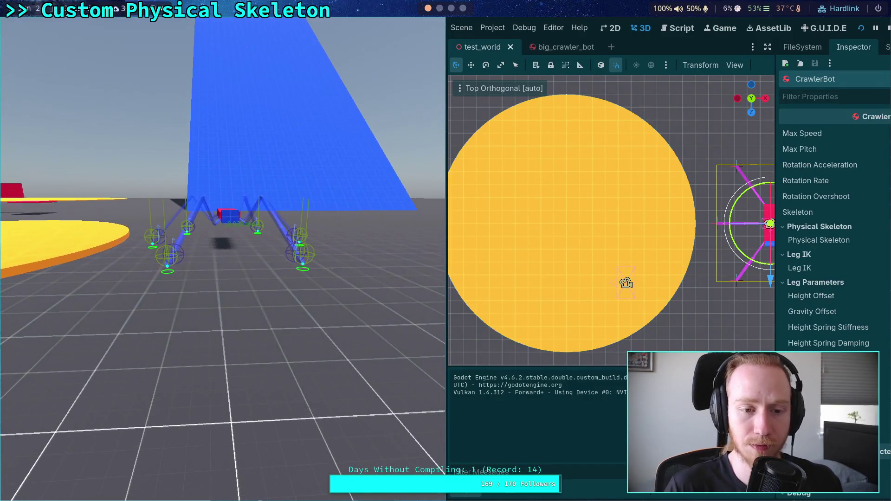
- Advance the physics ten single ticks to watch the legs move, then stop the game
{"action": "key", "text": "period"}
{"action": "key", "text": "period"}
{"action": "key", "text": "period"}
{"action": "key", "text": "period"}
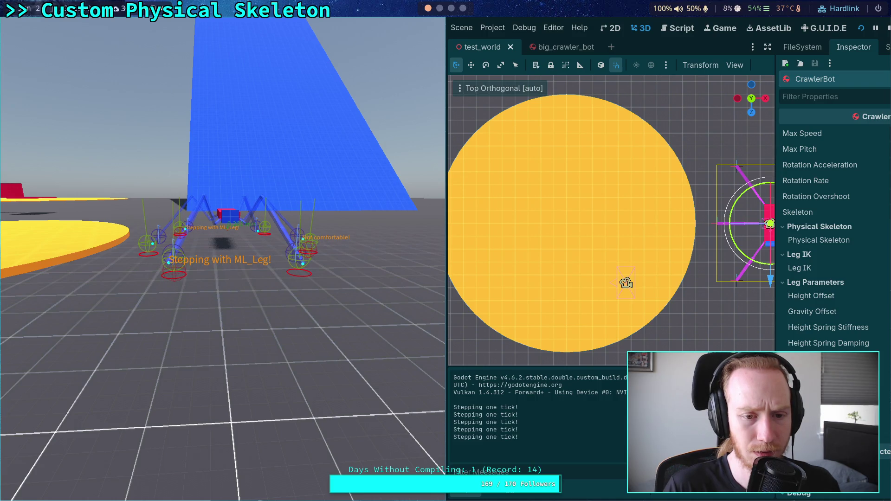
{"action": "key", "text": "period"}
{"action": "key", "text": "period"}
{"action": "key", "text": "period"}
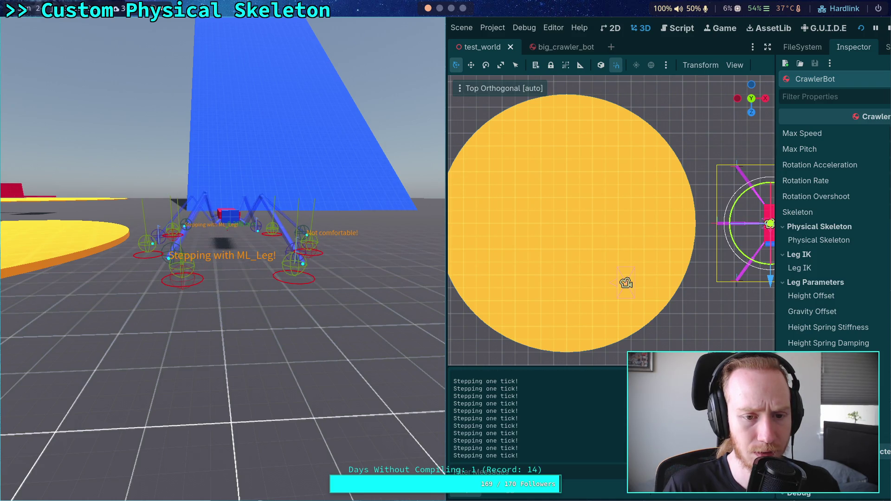
{"action": "key", "text": "period"}
{"action": "key", "text": "period"}
{"action": "key", "text": "period"}
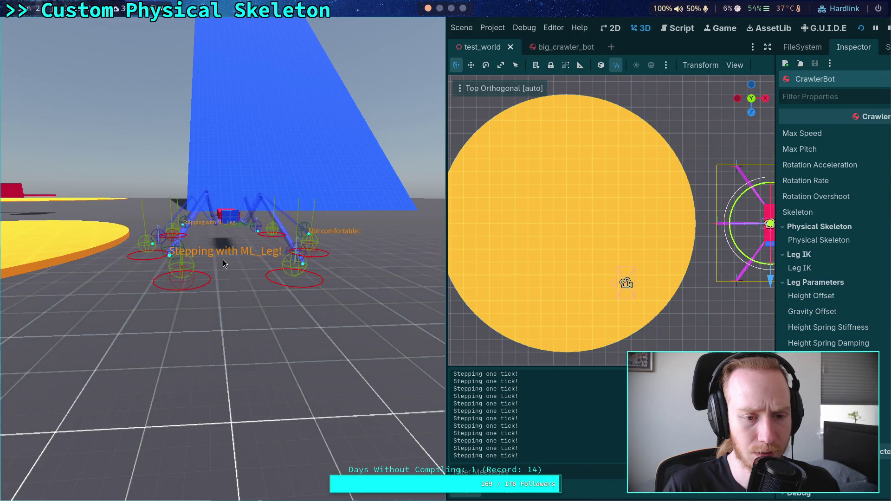
{"action": "key", "text": "period"}
{"action": "key", "text": "period"}
{"action": "key", "text": "period"}
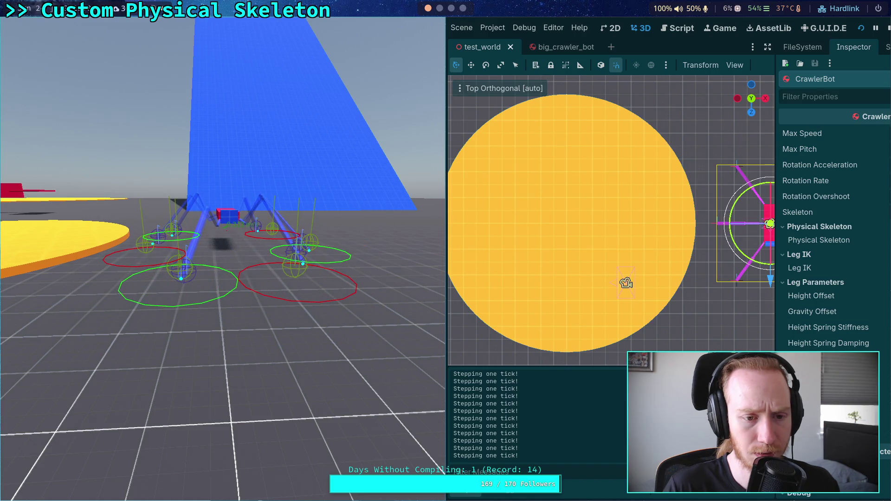
{"action": "key", "text": "period"}
{"action": "key", "text": "period"}
{"action": "key", "text": "period"}
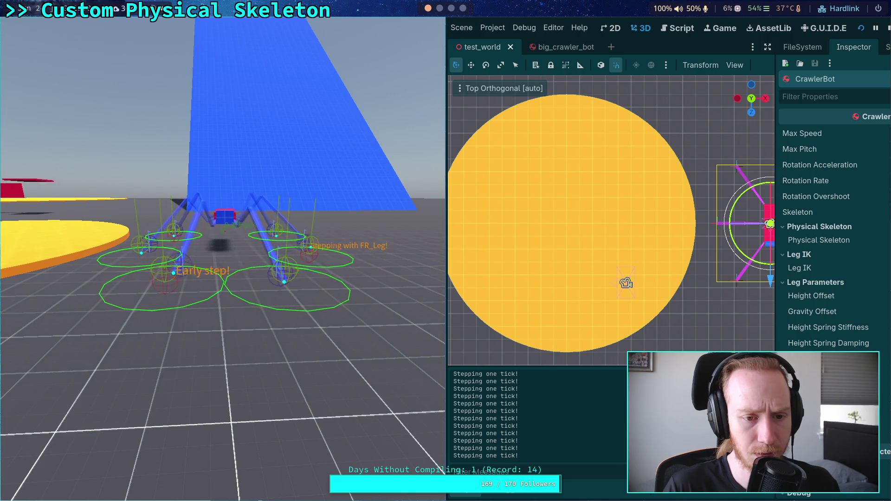
{"action": "key", "text": "period"}
{"action": "key", "text": "period"}
{"action": "key", "text": "period"}
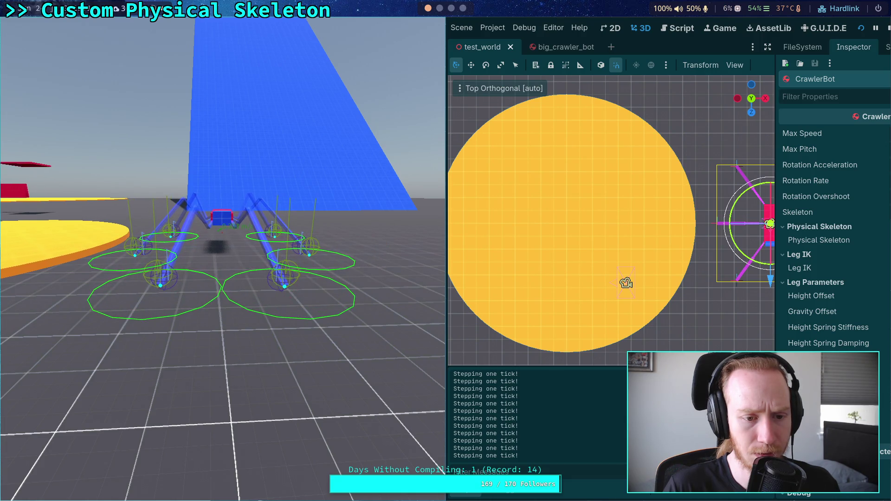
{"action": "key", "text": "period"}
{"action": "key", "text": "period"}
{"action": "key", "text": "period"}
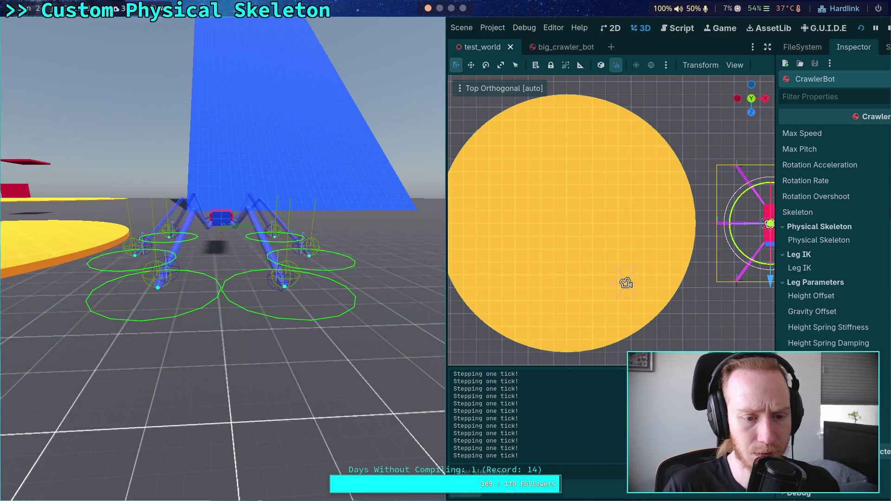
{"action": "key", "text": "period"}
{"action": "key", "text": "period"}
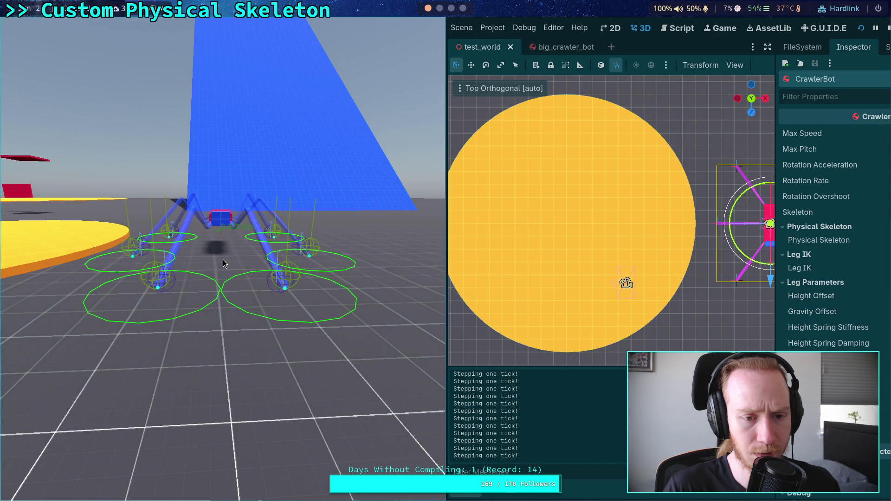
{"action": "key", "text": "period"}
{"action": "key", "text": "period"}
{"action": "key", "text": "period"}
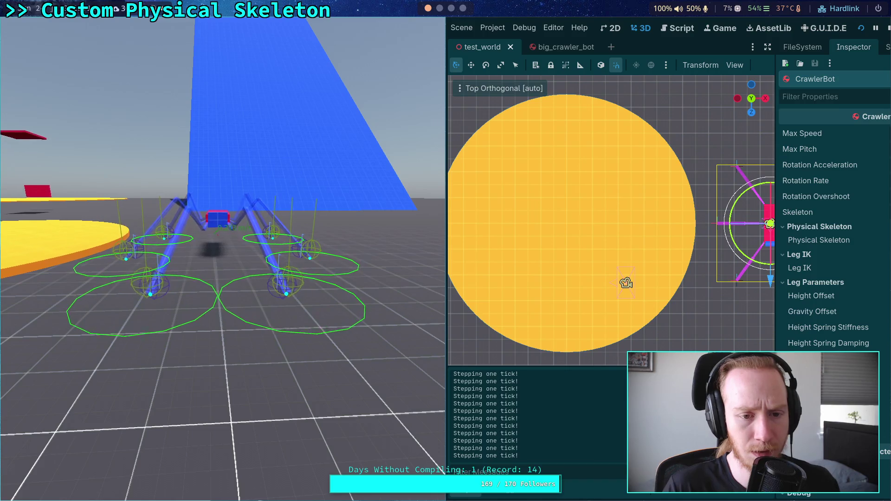
{"action": "key", "text": "period"}
{"action": "key", "text": "period"}
{"action": "key", "text": "period"}
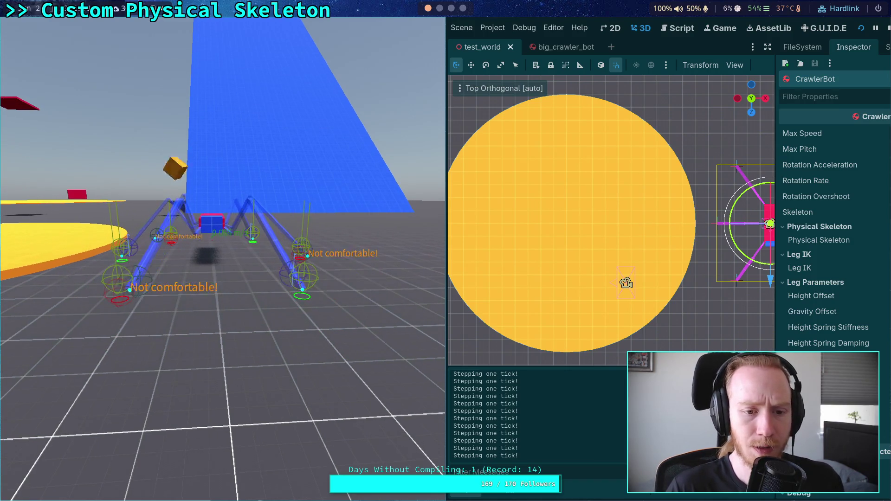
{"action": "key", "text": "Escape"}
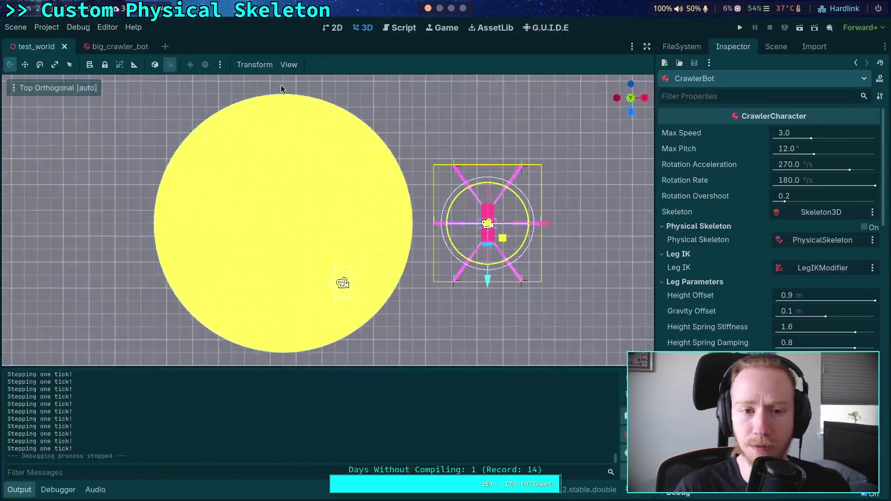
- In the script editor, fold CrawlerLeg.gd's update and _update_step functions and show the scripts list
{"action": "left_click", "coordinate": [391, 27]}
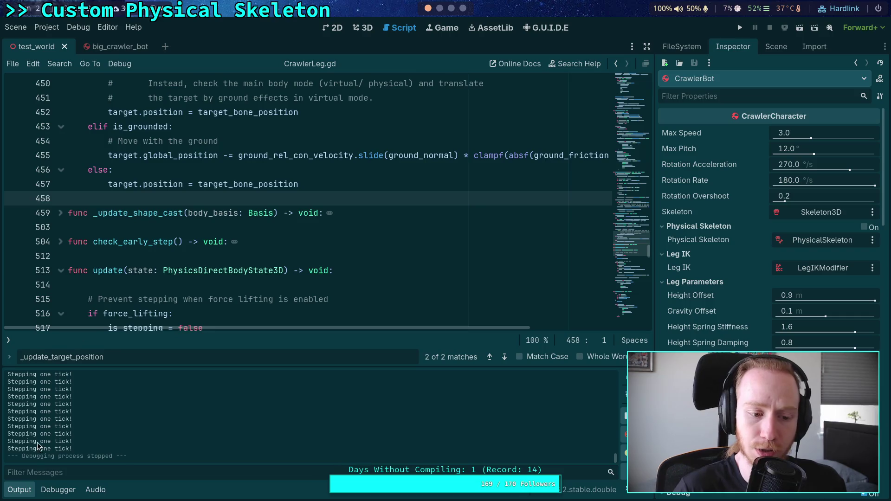
{"action": "left_click", "coordinate": [14, 494]}
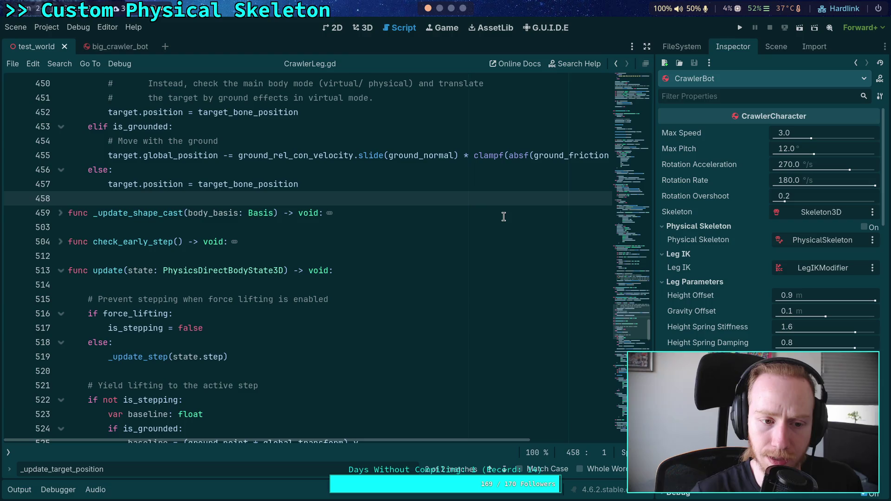
{"action": "scroll", "coordinate": [411, 229], "scroll_direction": "down", "scroll_amount": 3}
{"action": "scroll", "coordinate": [232, 232], "scroll_direction": "up", "scroll_amount": 2}
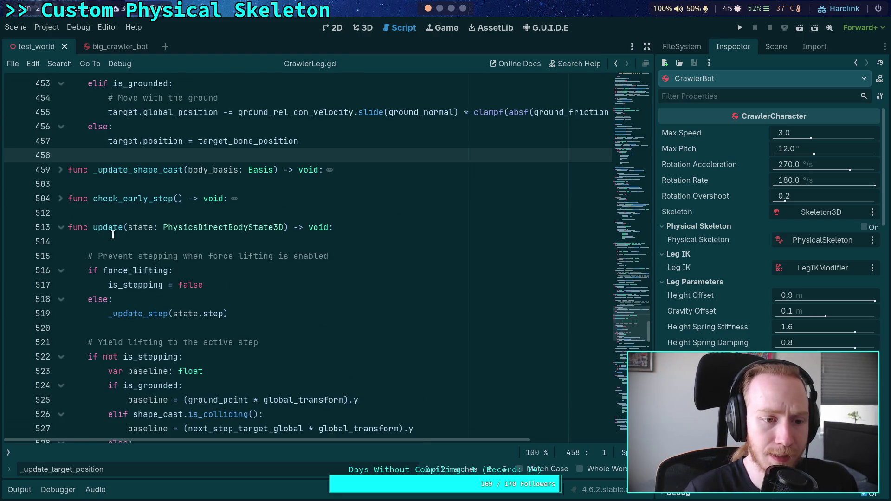
{"action": "left_click", "coordinate": [61, 227]}
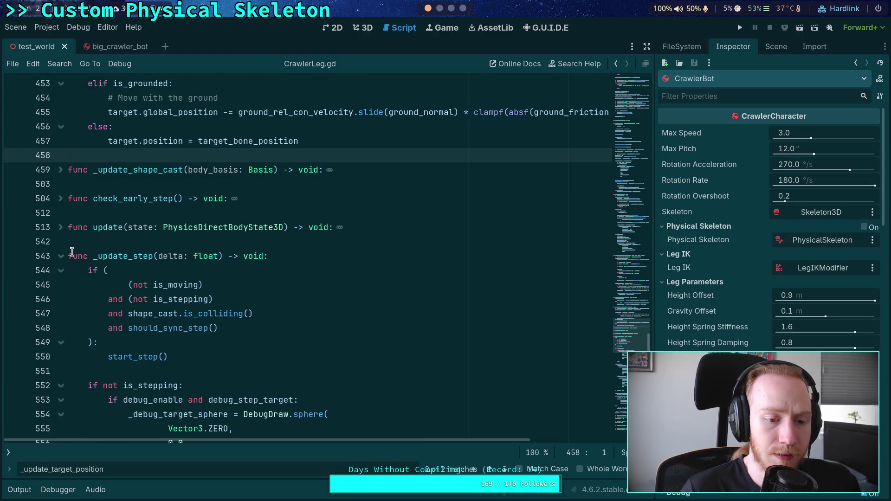
{"action": "left_click", "coordinate": [61, 256]}
{"action": "left_click", "coordinate": [8, 452]}
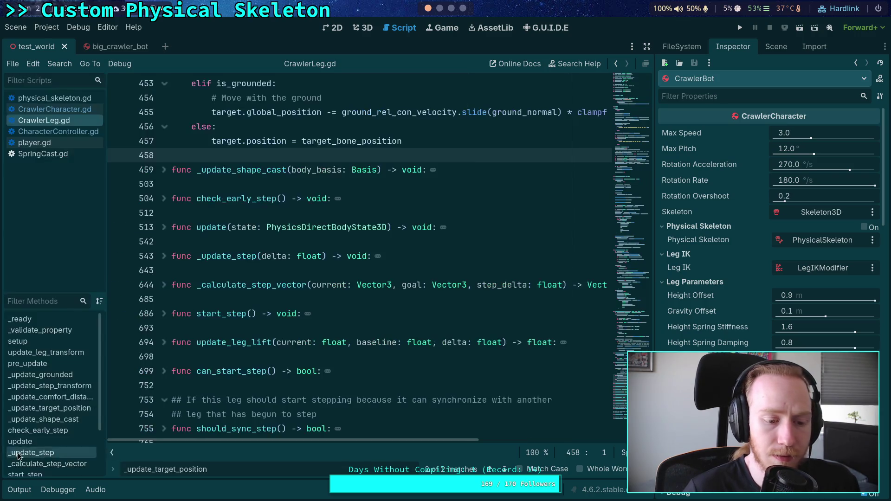
{"action": "key", "text": "Escape"}
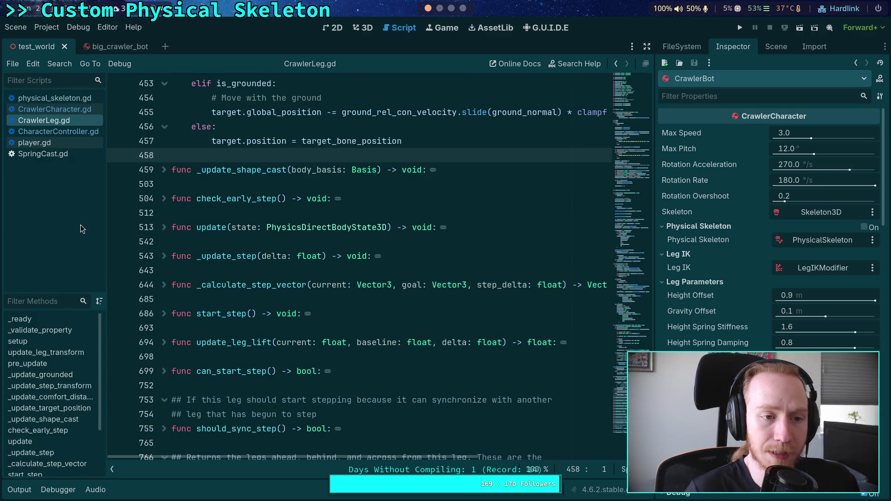
- Open CrawlerCharacter.gd and close player.gd, SpringCast.gd and CharacterController.gd
{"action": "left_click", "coordinate": [55, 109]}
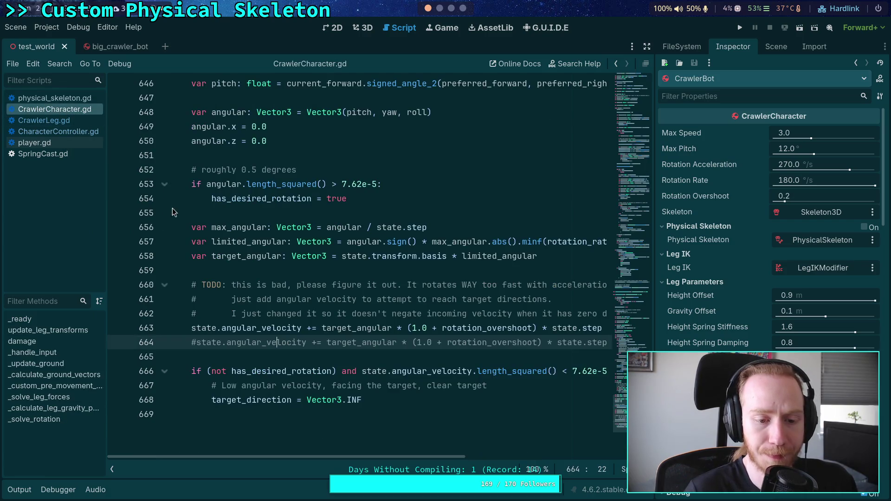
{"action": "scroll", "coordinate": [169, 208], "scroll_direction": "up", "scroll_amount": 2}
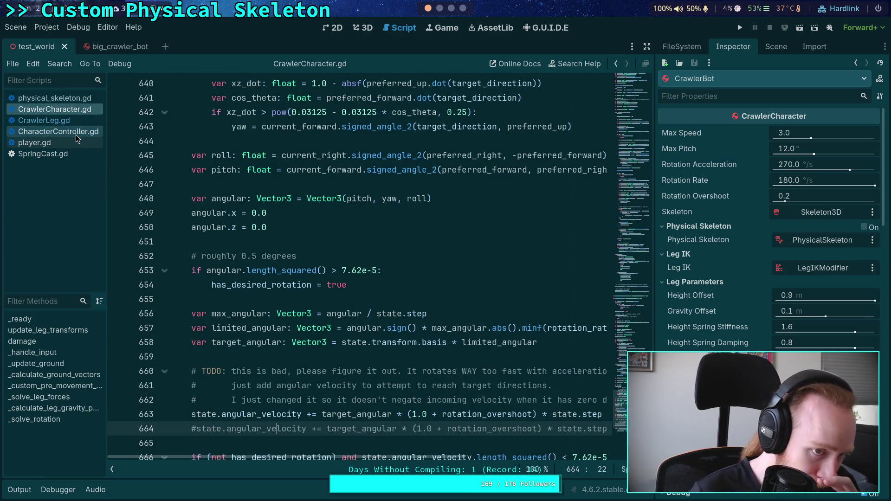
{"action": "left_click", "coordinate": [70, 143]}
{"action": "right_click", "coordinate": [67, 141]}
{"action": "left_click", "coordinate": [91, 168]}
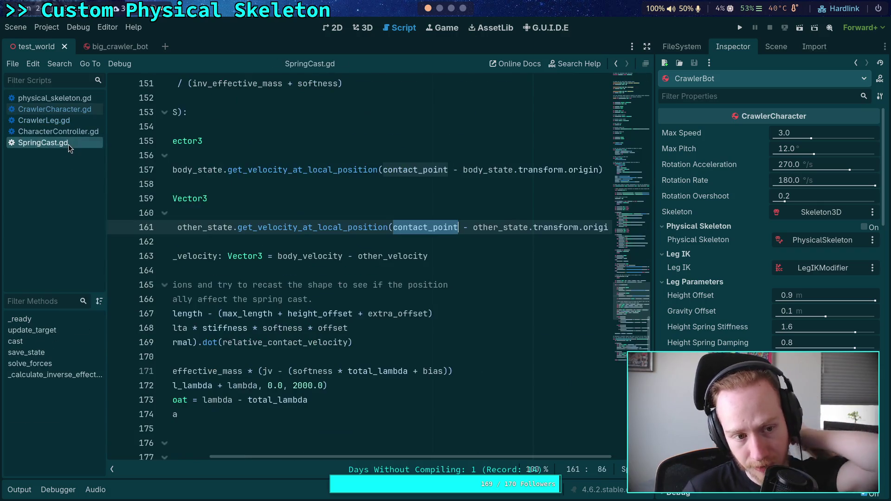
{"action": "right_click", "coordinate": [68, 144]}
{"action": "left_click", "coordinate": [92, 177]}
{"action": "right_click", "coordinate": [67, 135]}
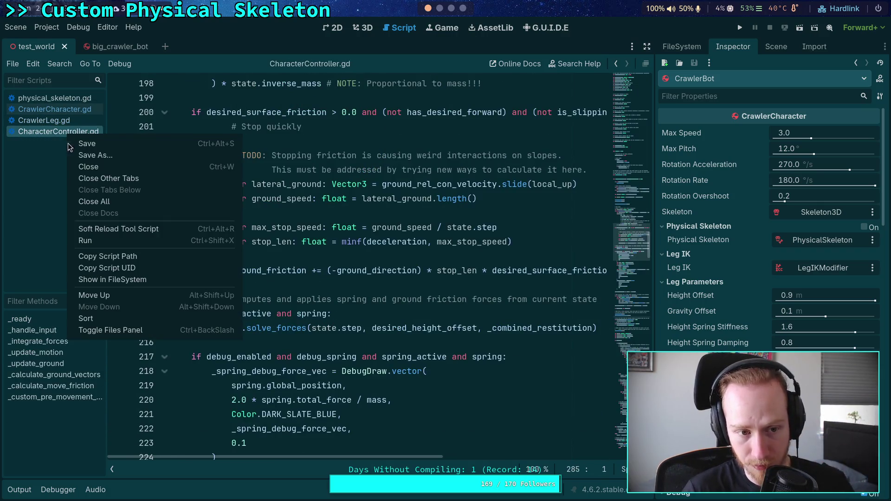
{"action": "left_click", "coordinate": [90, 167]}
{"action": "left_click", "coordinate": [188, 291]}
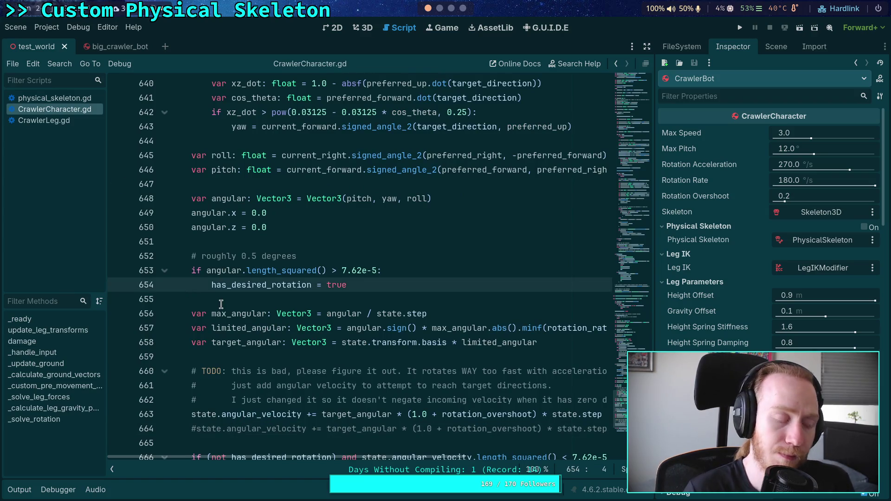
{"action": "left_click", "coordinate": [229, 300]}
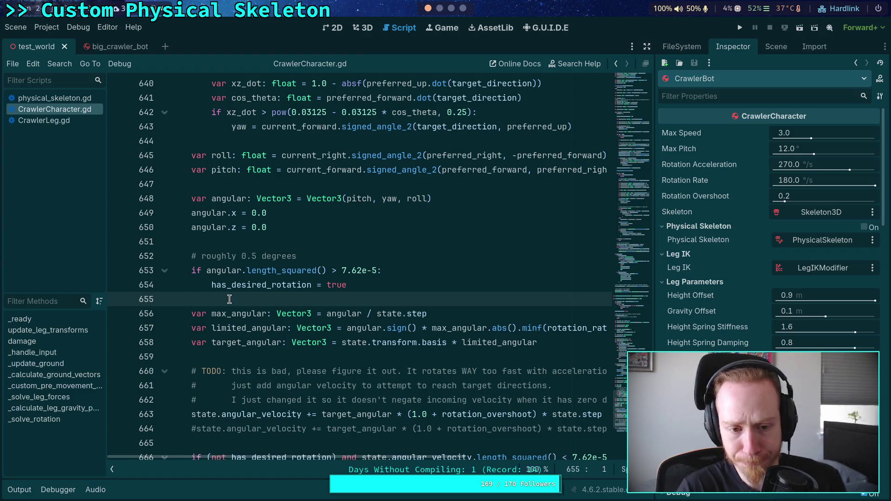
{"action": "mouse_move", "coordinate": [304, 288]}
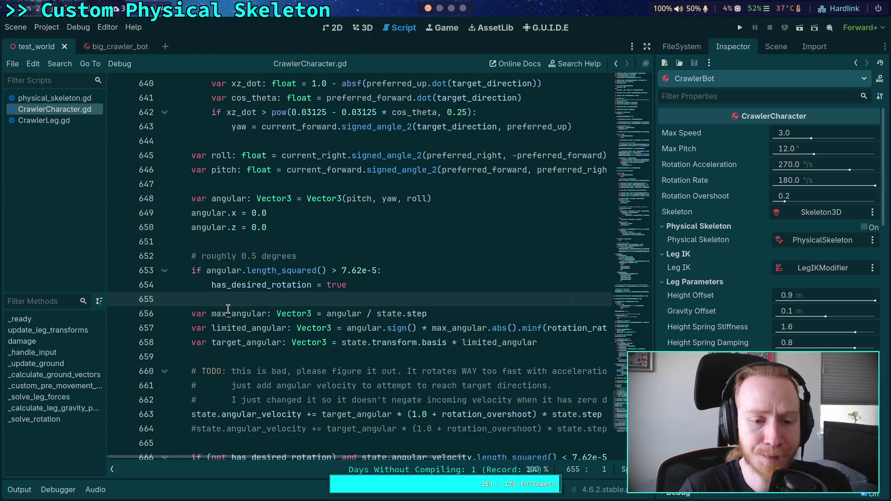
{"action": "scroll", "coordinate": [227, 309], "scroll_direction": "up", "scroll_amount": 20}
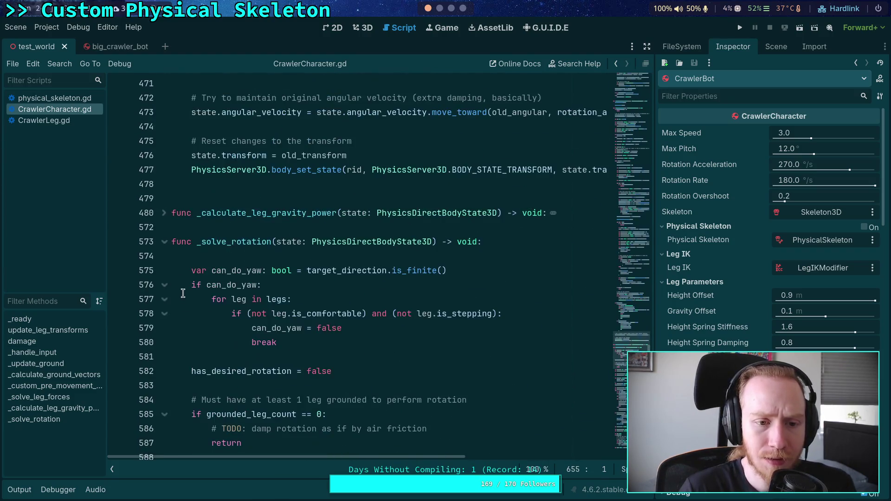
- Fold _solve_rotation and _solve_leg_forces while scrolling up, then restore the side docks beside the script
{"action": "left_click", "coordinate": [165, 241]}
{"action": "left_click", "coordinate": [244, 228]}
{"action": "scroll", "coordinate": [239, 270], "scroll_direction": "up", "scroll_amount": 3}
{"action": "scroll", "coordinate": [239, 270], "scroll_direction": "up", "scroll_amount": 8}
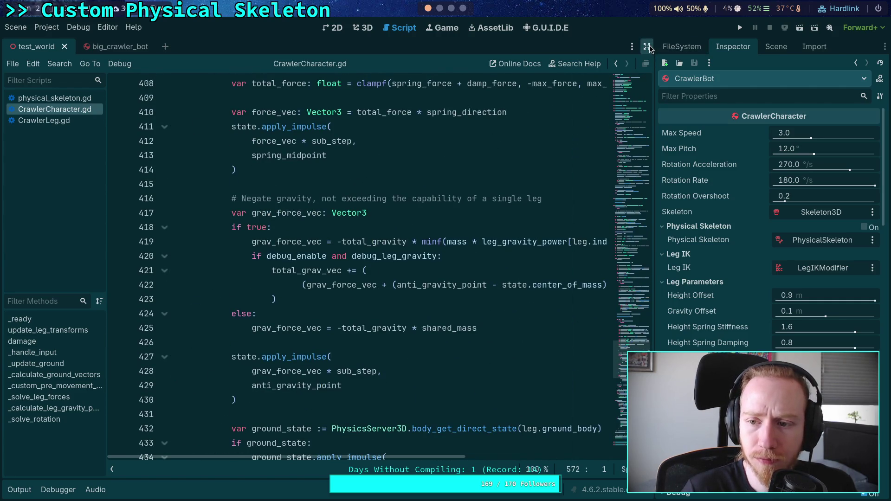
{"action": "left_click", "coordinate": [647, 46]}
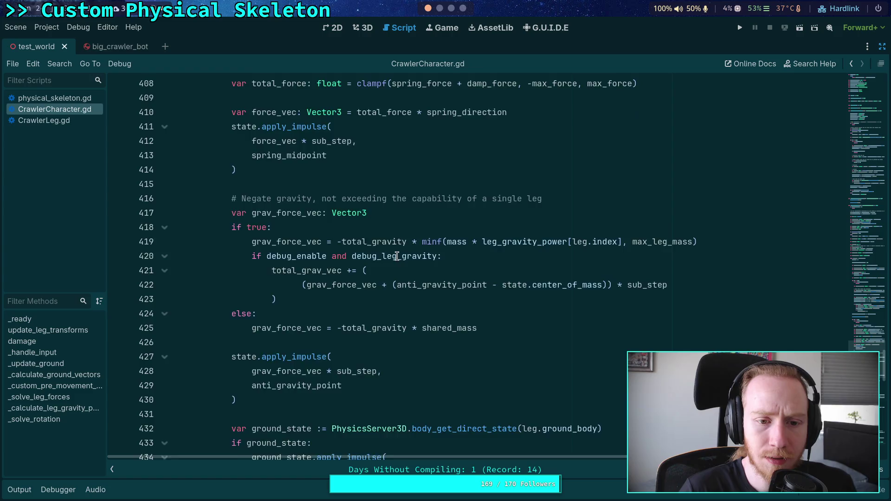
{"action": "scroll", "coordinate": [397, 256], "scroll_direction": "up", "scroll_amount": 13}
{"action": "scroll", "coordinate": [324, 263], "scroll_direction": "up", "scroll_amount": 9}
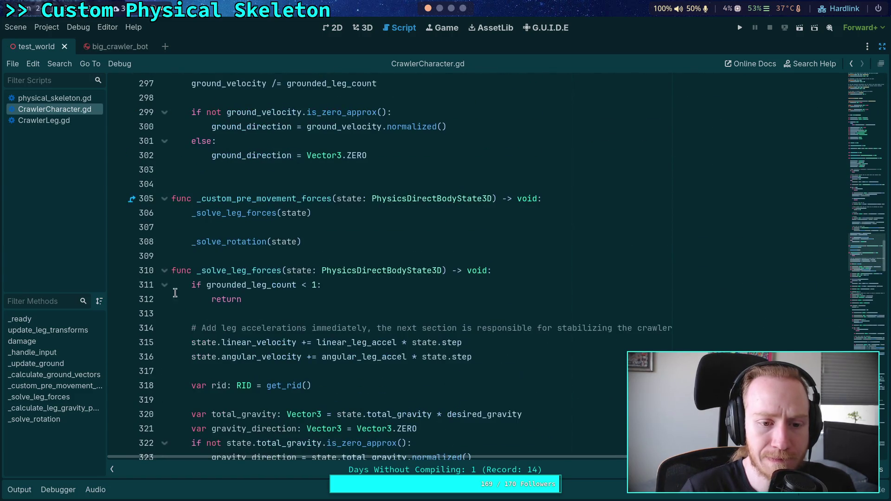
{"action": "left_click", "coordinate": [164, 271]}
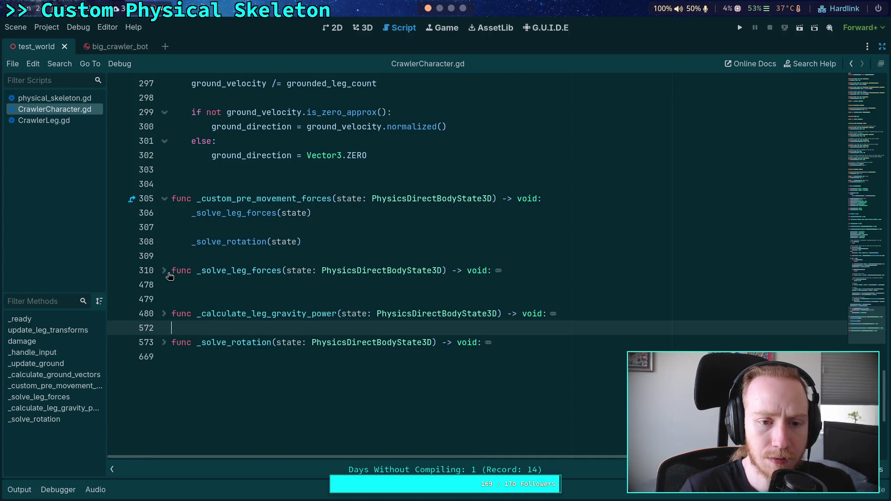
{"action": "scroll", "coordinate": [196, 271], "scroll_direction": "up", "scroll_amount": 3}
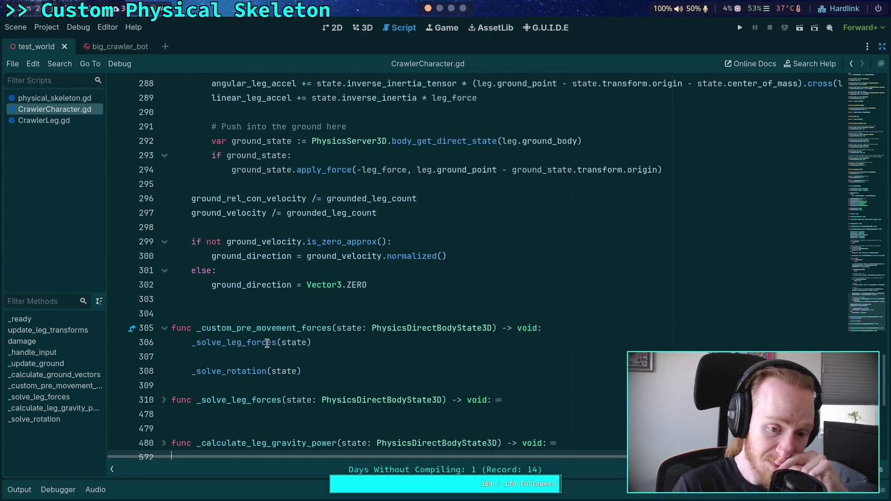
{"action": "mouse_move", "coordinate": [268, 344]}
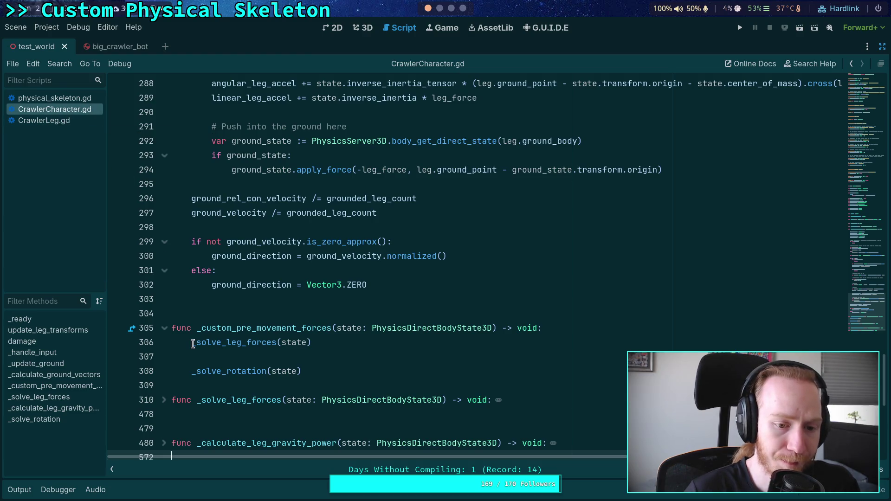
{"action": "left_click", "coordinate": [882, 47]}
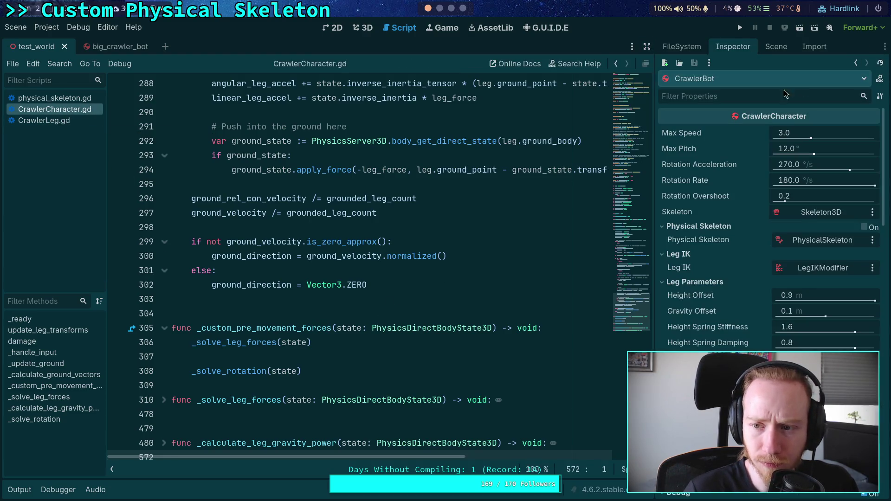
- Collapse the controller debug options and FL_Leg's ground detection, stepping and debug sections
{"action": "scroll", "coordinate": [743, 209], "scroll_direction": "down", "scroll_amount": 5}
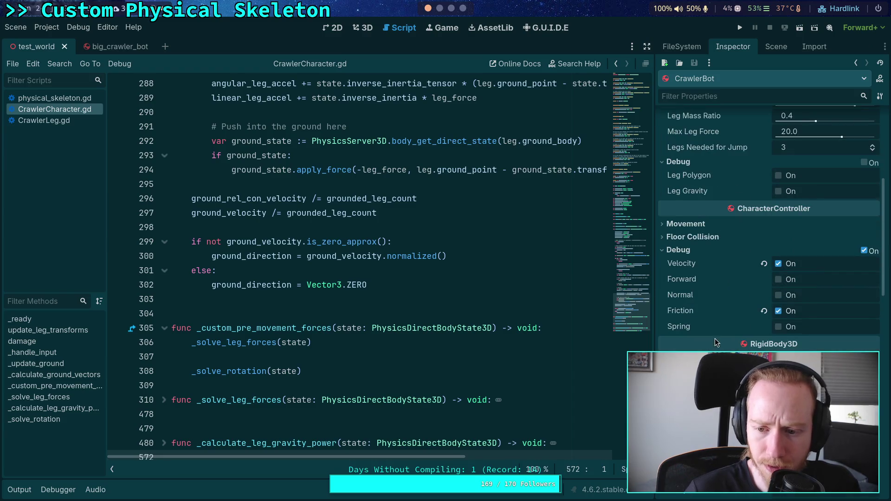
{"action": "left_click", "coordinate": [687, 250]}
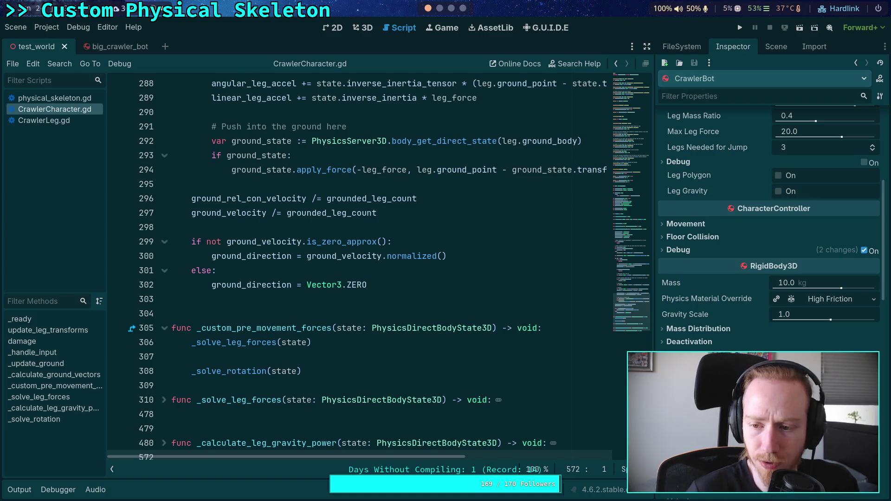
{"action": "scroll", "coordinate": [769, 209], "scroll_direction": "down", "scroll_amount": 3}
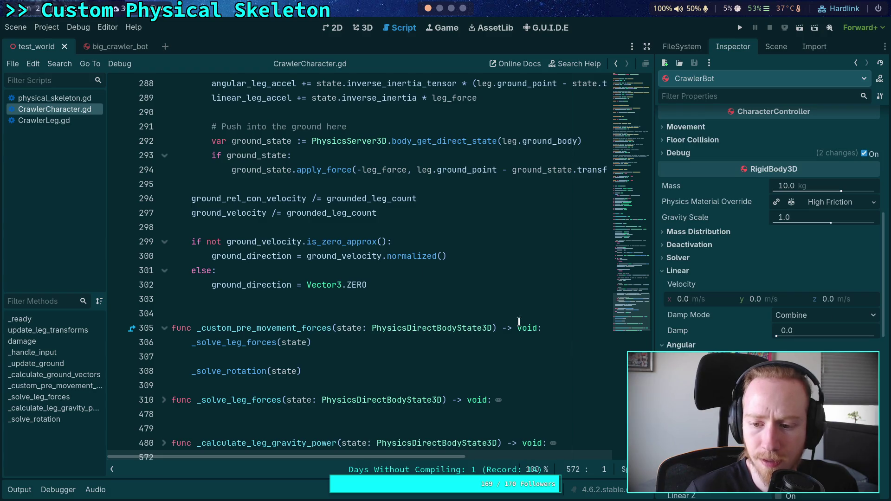
{"action": "mouse_move", "coordinate": [105, 53]}
{"action": "left_click", "coordinate": [104, 51]}
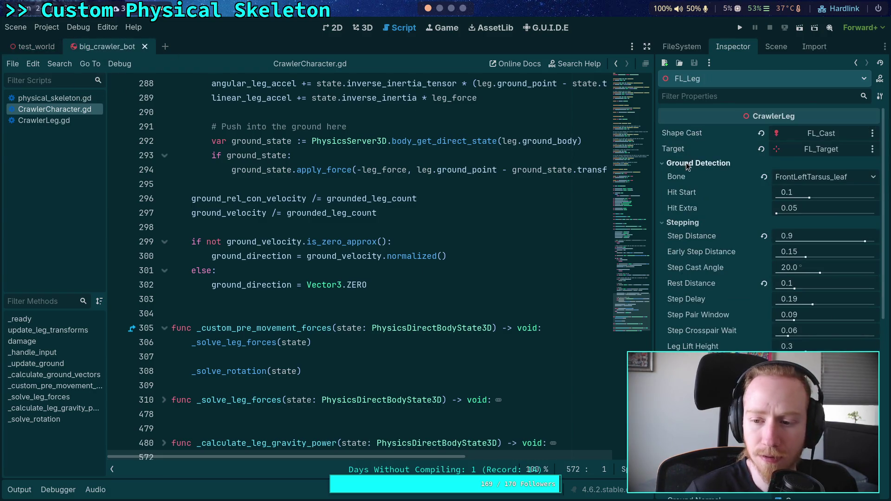
{"action": "left_click", "coordinate": [698, 163]}
{"action": "left_click", "coordinate": [683, 176]}
{"action": "left_click", "coordinate": [679, 189]}
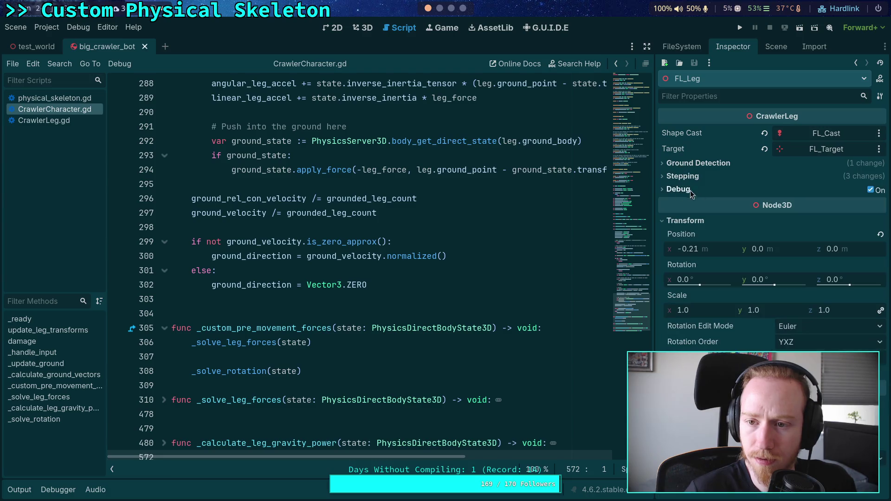
{"action": "left_click", "coordinate": [776, 46]}
- Change an Angular physics setting on CrawlerBot, save big_crawler_bot, and close its tab
{"action": "left_click", "coordinate": [732, 46]}
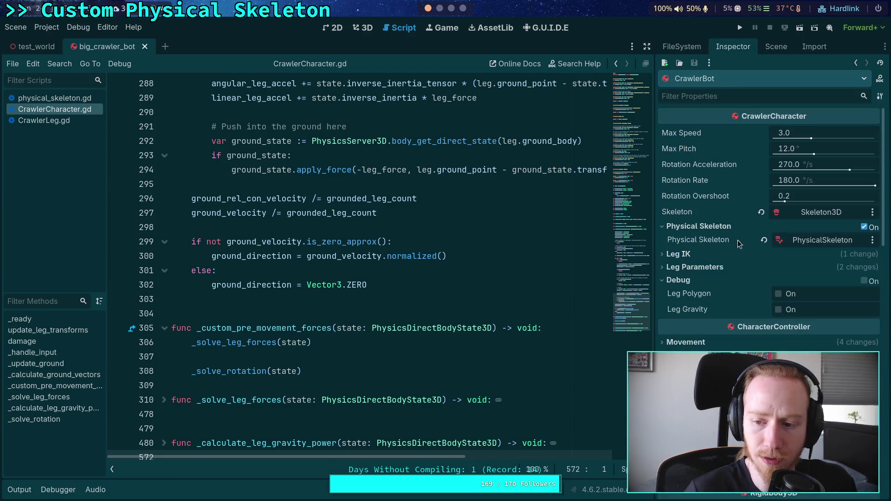
{"action": "scroll", "coordinate": [715, 212], "scroll_direction": "down", "scroll_amount": 5}
{"action": "scroll", "coordinate": [714, 210], "scroll_direction": "down", "scroll_amount": 10}
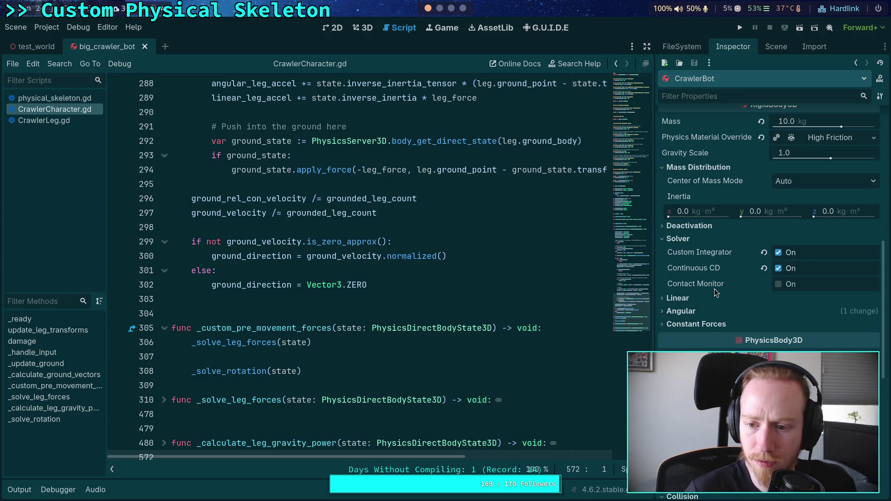
{"action": "left_click", "coordinate": [715, 312]}
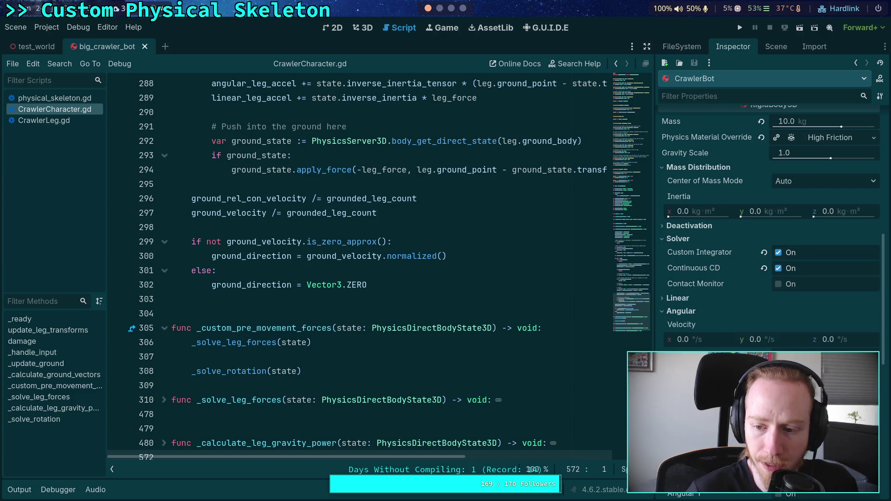
{"action": "left_click", "coordinate": [827, 371]}
{"action": "key", "text": "ctrl+s"}
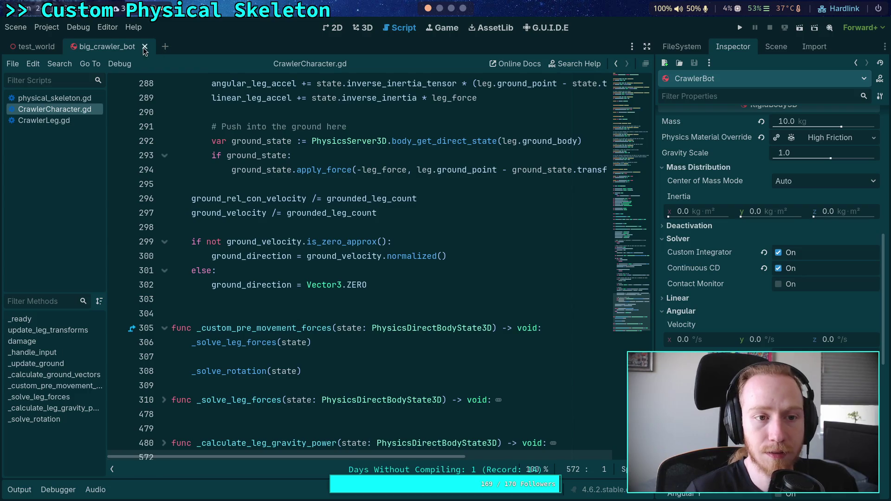
{"action": "left_click", "coordinate": [145, 46]}
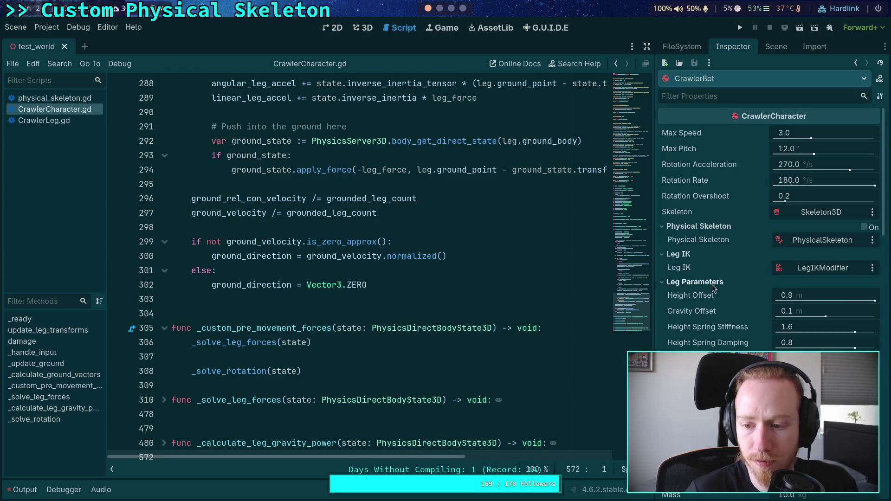
- Collapse CrawlerBot's Linear physics section and scroll down through the script code
{"action": "scroll", "coordinate": [744, 321], "scroll_direction": "down", "scroll_amount": 5}
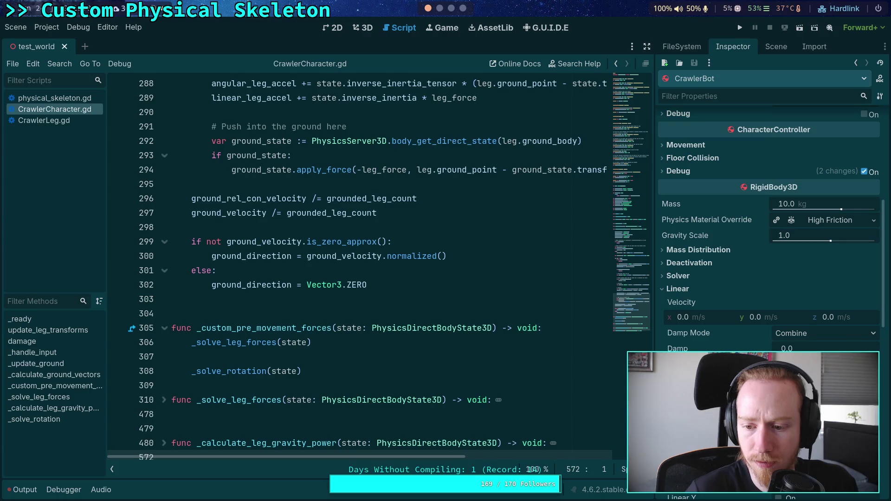
{"action": "left_click", "coordinate": [691, 291]}
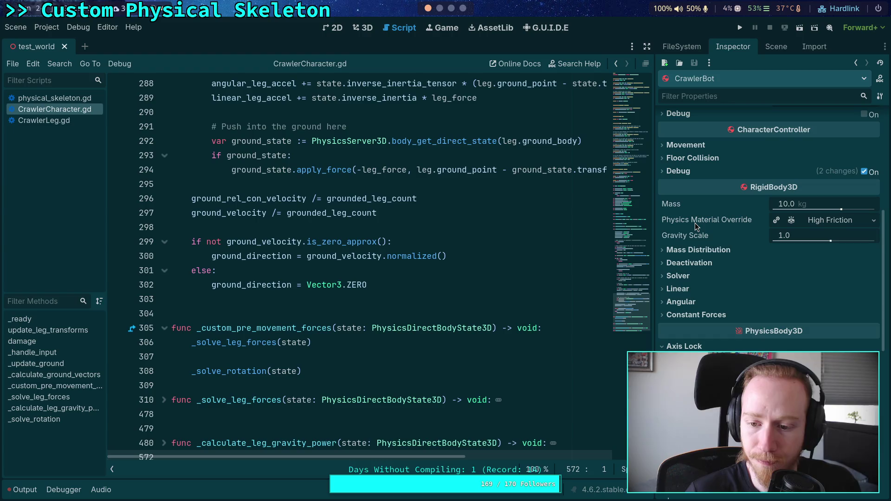
{"action": "mouse_move", "coordinate": [696, 225]}
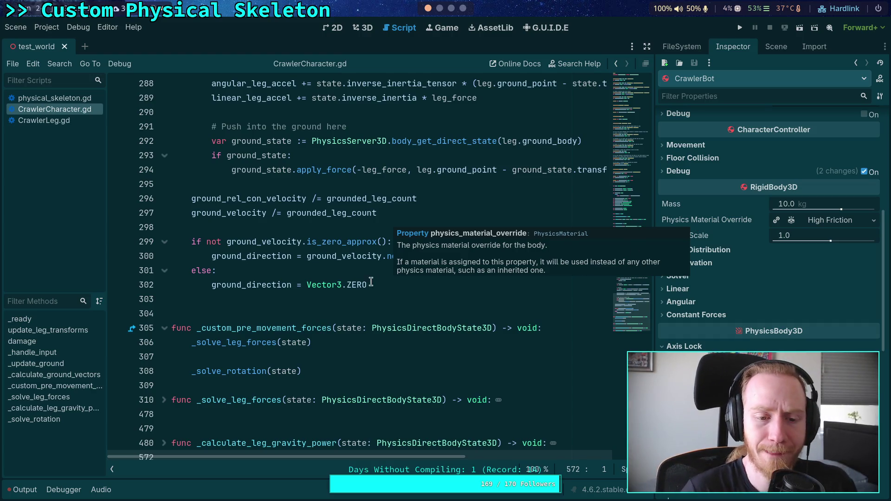
{"action": "left_click", "coordinate": [426, 281]}
{"action": "scroll", "coordinate": [426, 281], "scroll_direction": "down", "scroll_amount": 2}
{"action": "scroll", "coordinate": [427, 281], "scroll_direction": "down", "scroll_amount": 1}
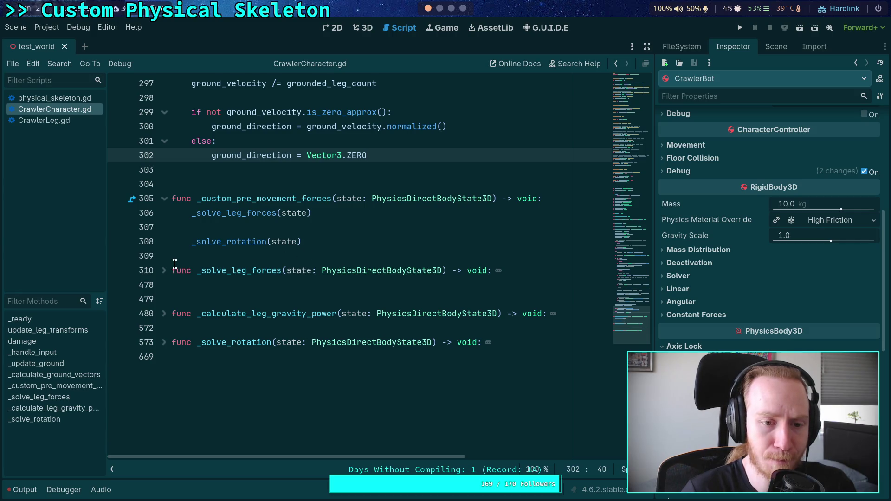
- Declare var initial_velocity: Vector3 and assign it state.linear_velocity in _custom_pre_movement_forces
{"action": "left_click", "coordinate": [559, 198]}
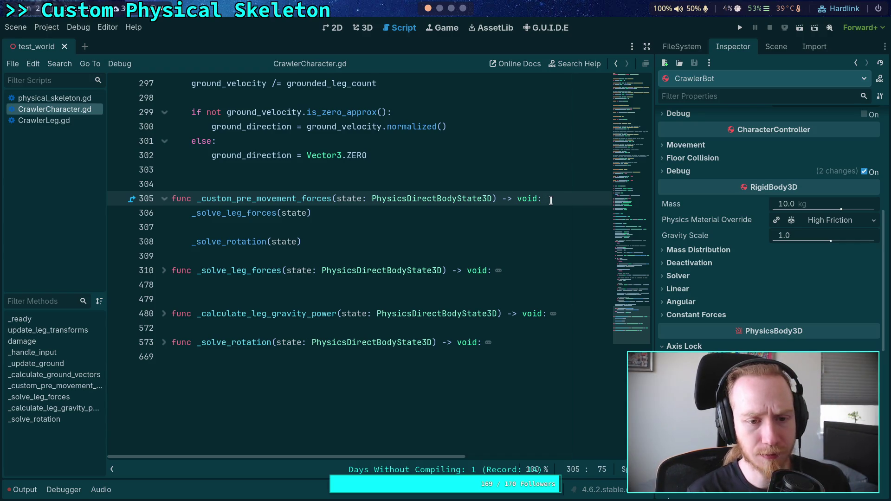
{"action": "key", "text": "Return"}
{"action": "type", "text": "state.lin"}
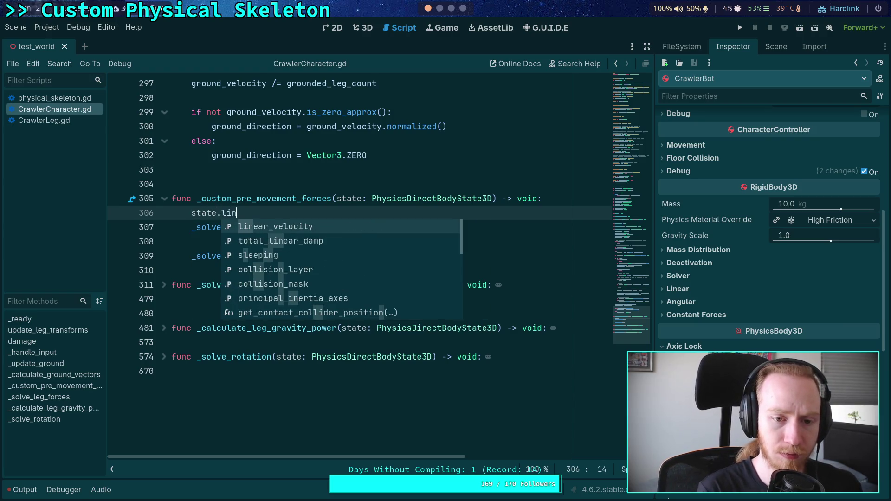
{"action": "key", "text": "Return"}
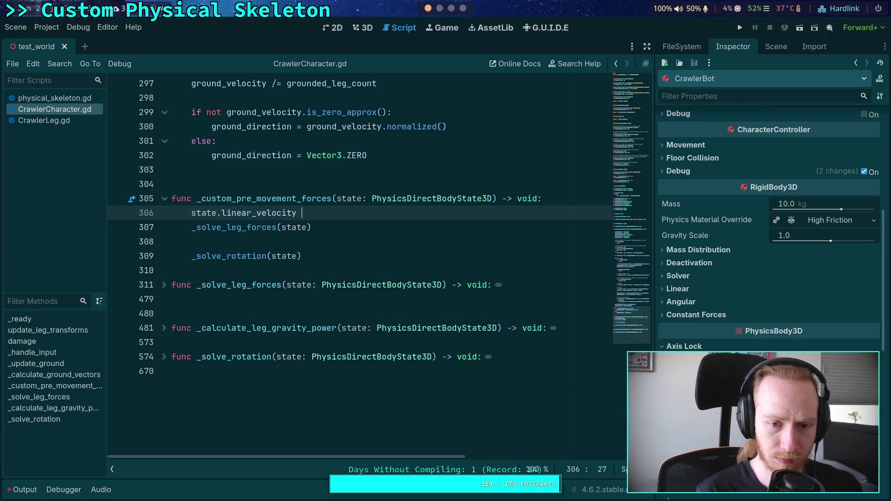
{"action": "left_click", "coordinate": [234, 182]}
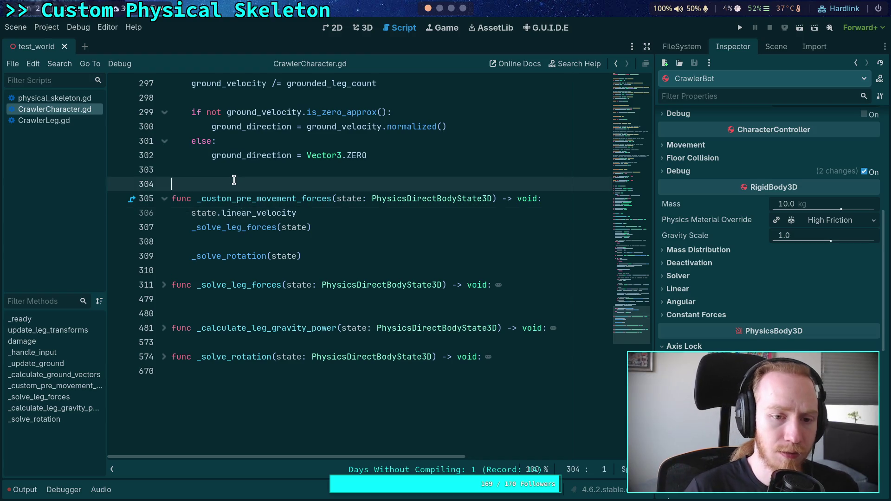
{"action": "key", "text": "Return"}
{"action": "left_click", "coordinate": [171, 184]}
{"action": "type", "text": "var initial_veloc"}
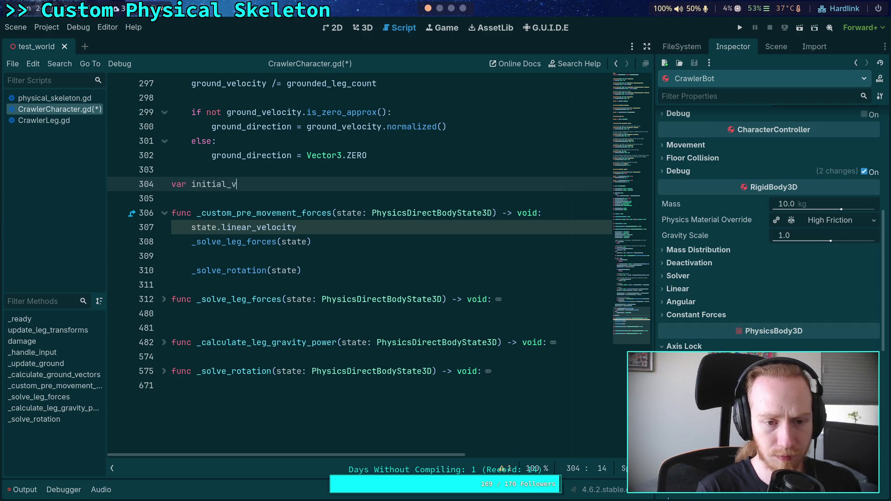
{"action": "type", "text": "ity: Vector3"}
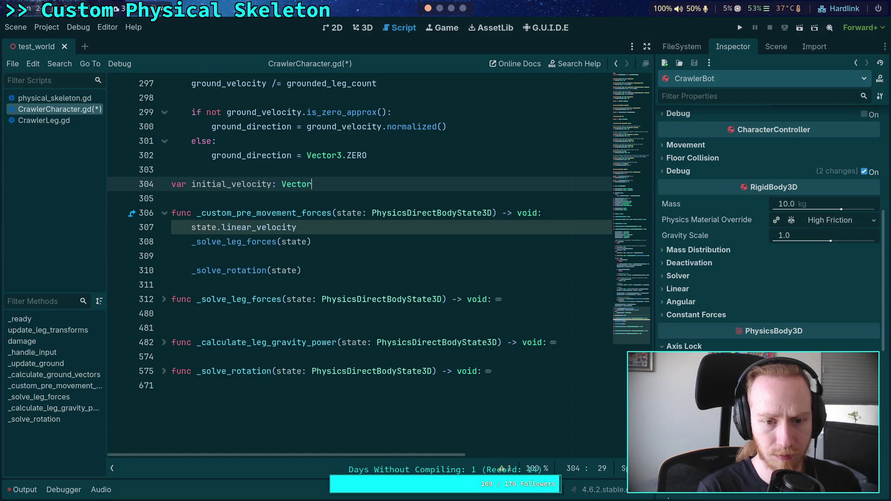
{"action": "left_click", "coordinate": [188, 222]}
{"action": "type", "text": "initial_velocity ="}
- Print the velocity change from initial_velocity after _solve_leg_forces, save, and run the project
{"action": "left_click", "coordinate": [234, 251]}
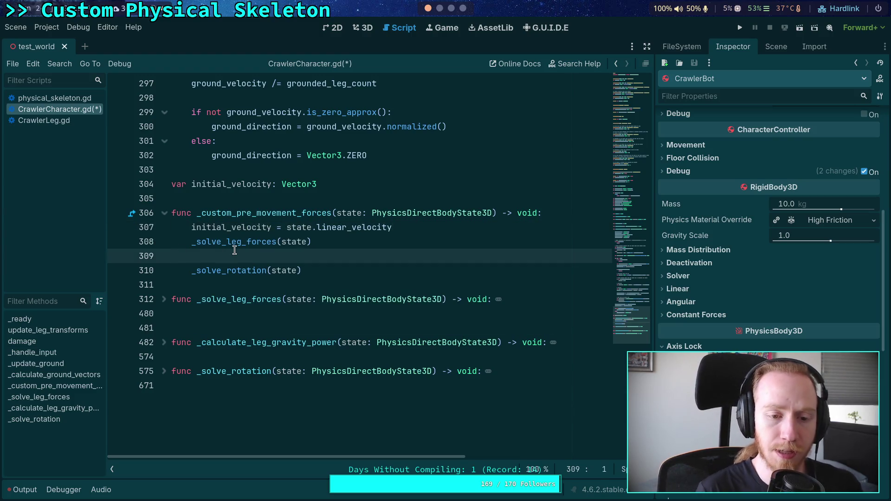
{"action": "key", "text": "Return"}
{"action": "type", "text": "print("}
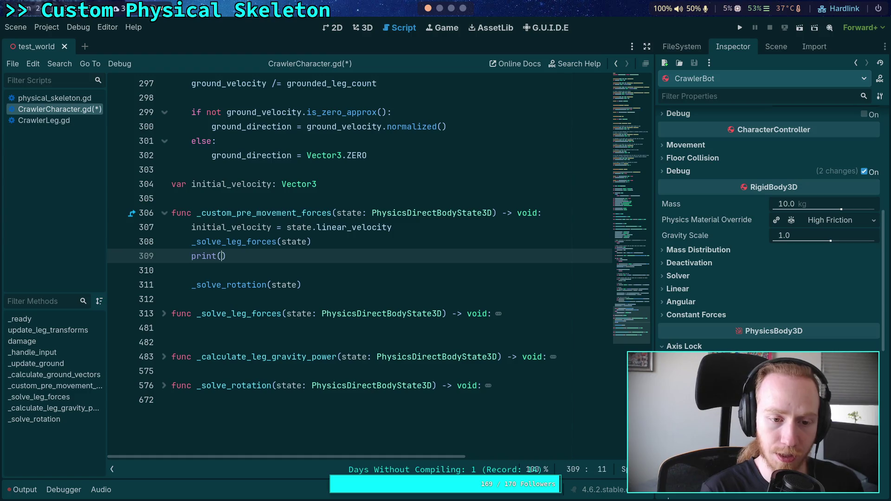
{"action": "type", "text": "state.li"}
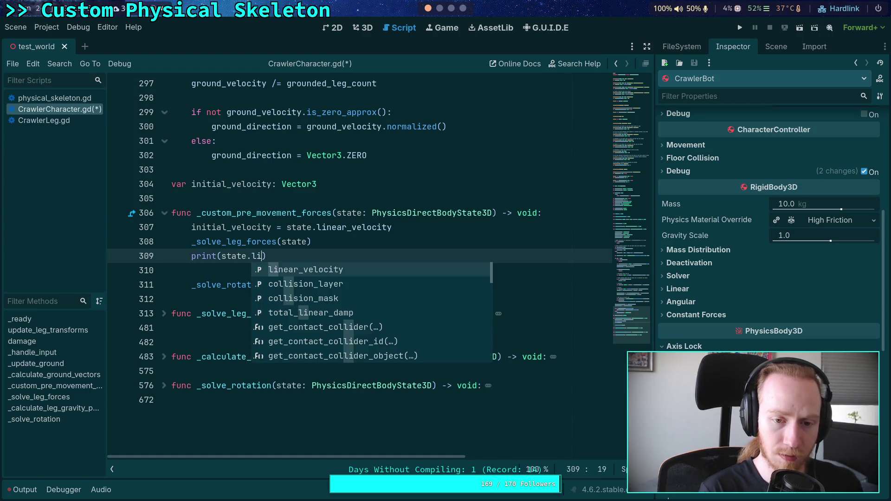
{"action": "key", "text": "Return"}
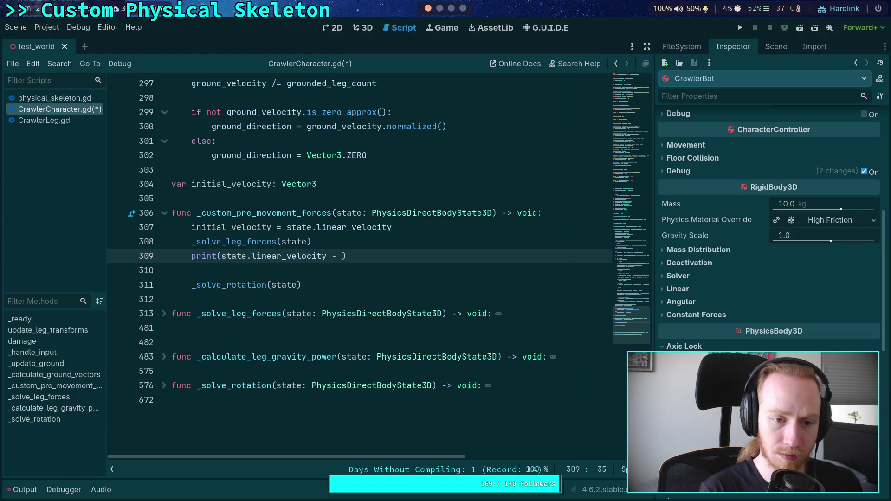
{"action": "type", "text": "init"}
{"action": "key", "text": "Return"}
{"action": "key", "text": "ctrl+s"}
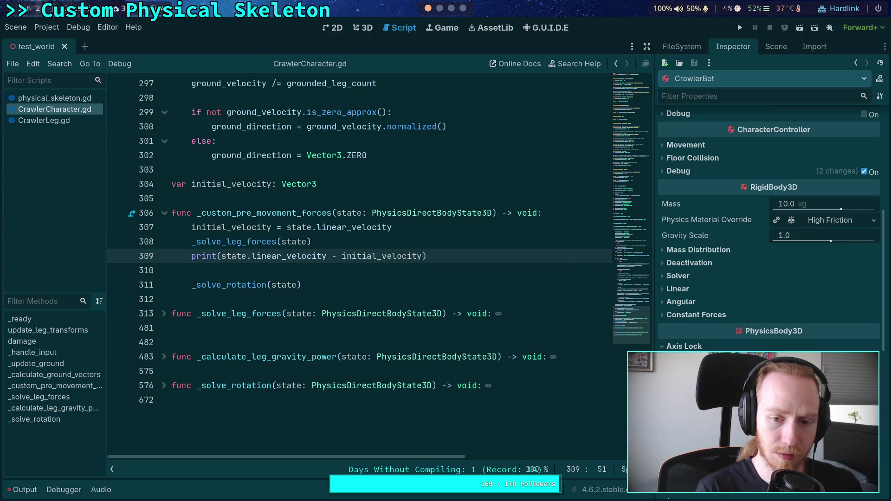
{"action": "key", "text": "F5"}
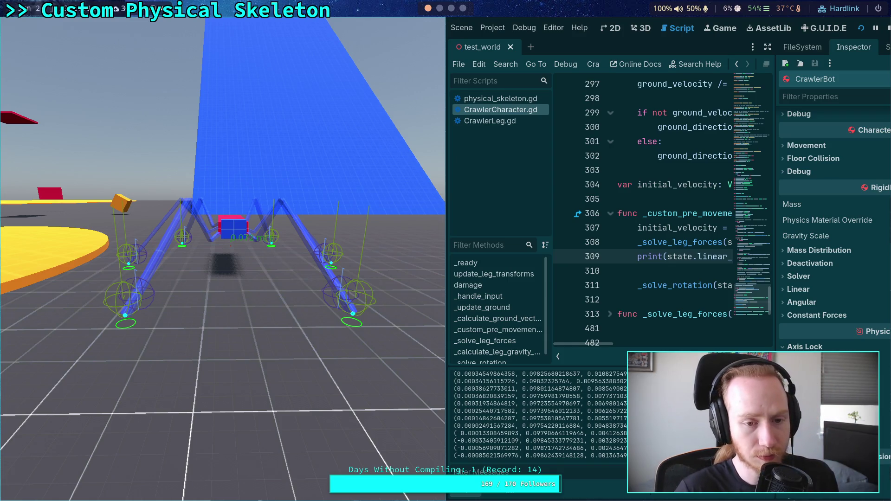
- Advance the paused crawler test seven physics ticks, then resume it and stop the game with F8
{"action": "key", "text": "period"}
{"action": "key", "text": "period"}
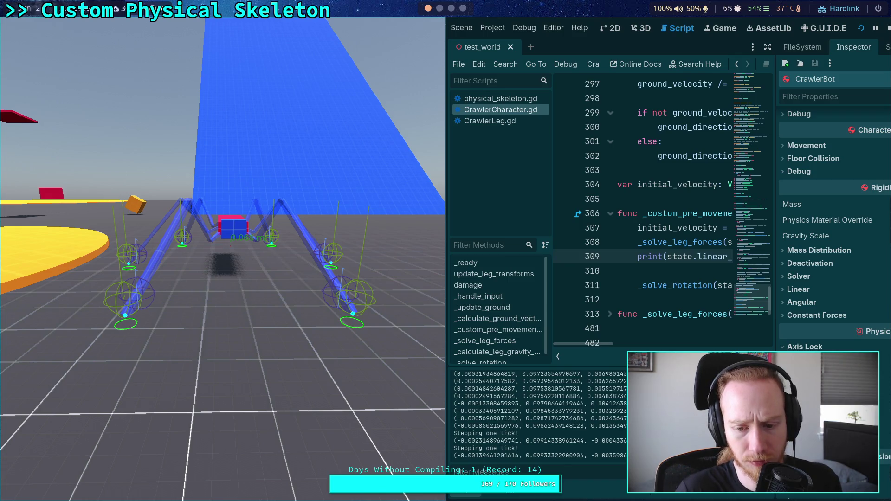
{"action": "key", "text": "period"}
{"action": "key", "text": "period"}
{"action": "key", "text": "period"}
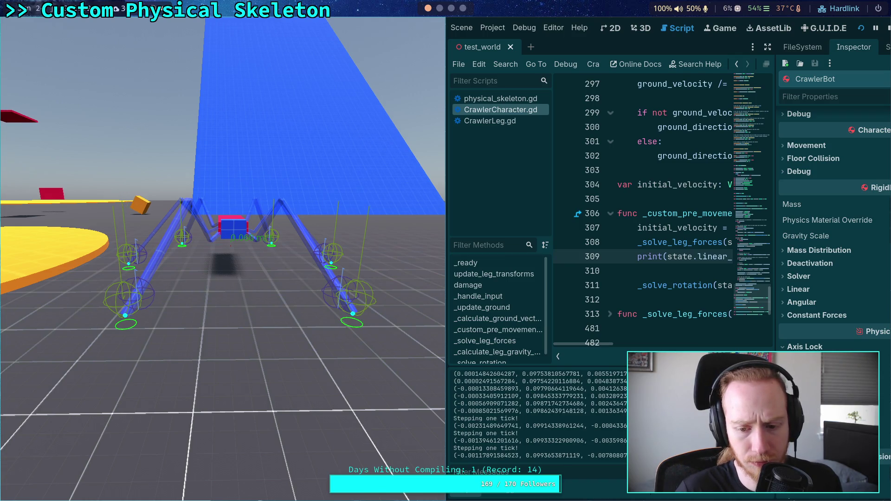
{"action": "key", "text": "period"}
{"action": "key", "text": "period"}
{"action": "key", "text": "period"}
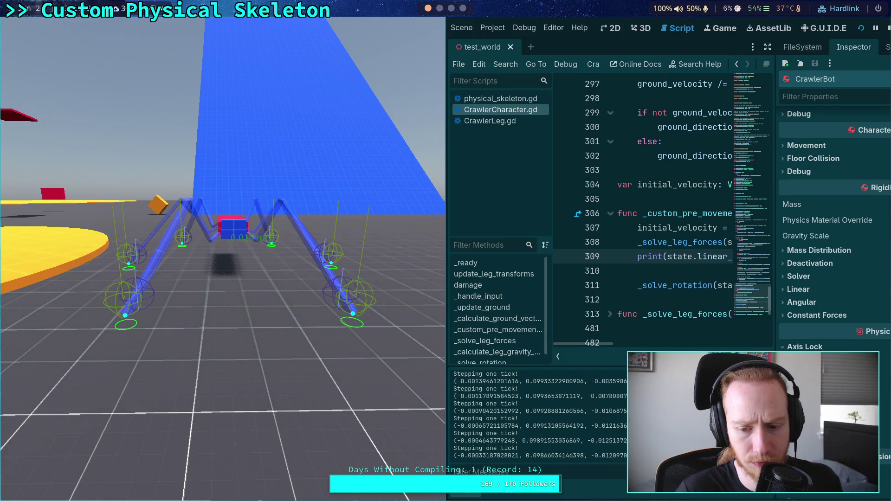
{"action": "key", "text": "period"}
{"action": "key", "text": "period"}
{"action": "key", "text": "period"}
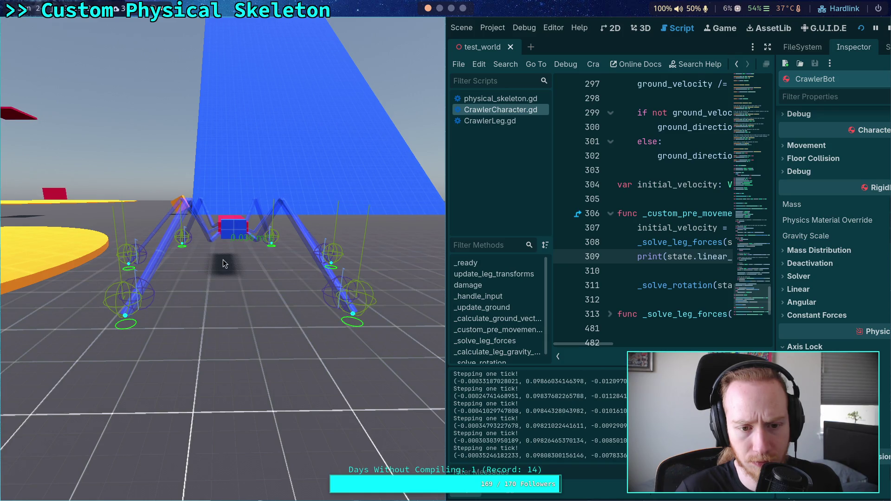
{"action": "key", "text": "period"}
{"action": "key", "text": "period"}
{"action": "key", "text": "period"}
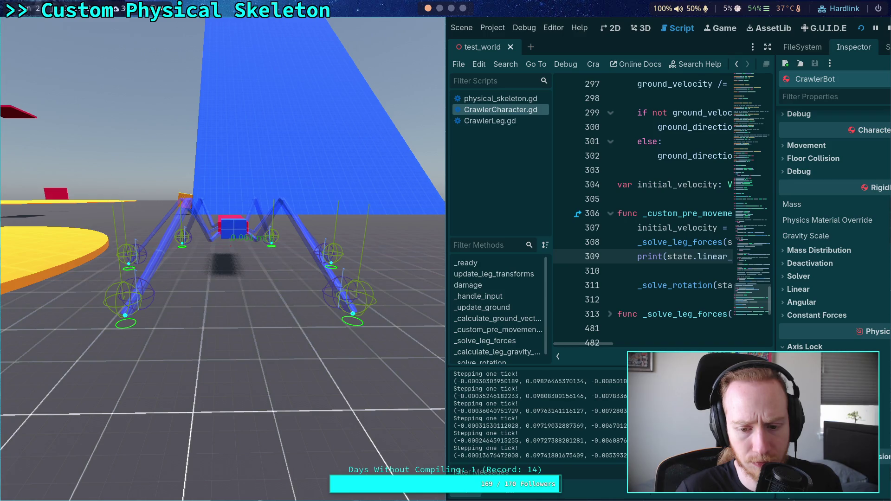
{"action": "key", "text": "period"}
{"action": "key", "text": "period"}
{"action": "key", "text": "period"}
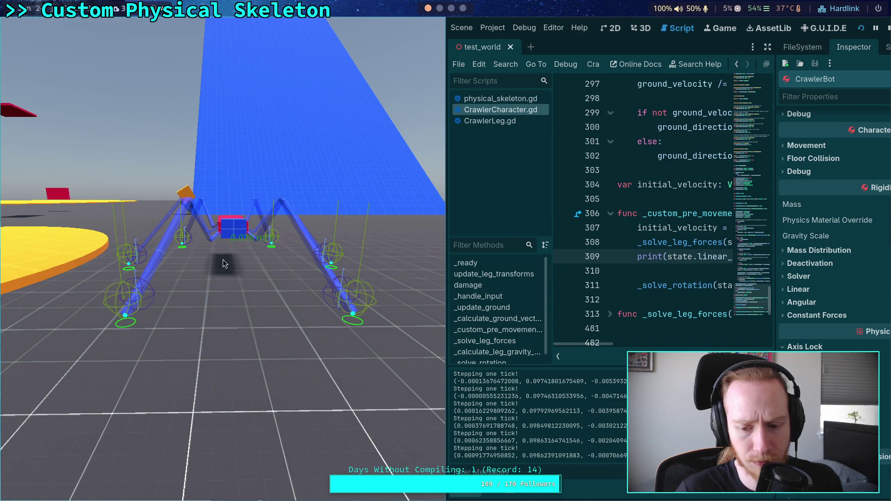
{"action": "key", "text": "period"}
{"action": "key", "text": "period"}
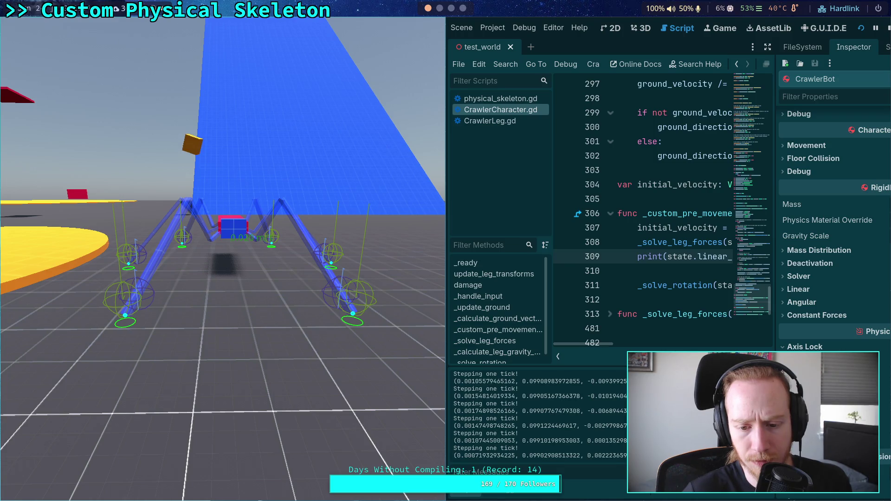
{"action": "key", "text": "p"}
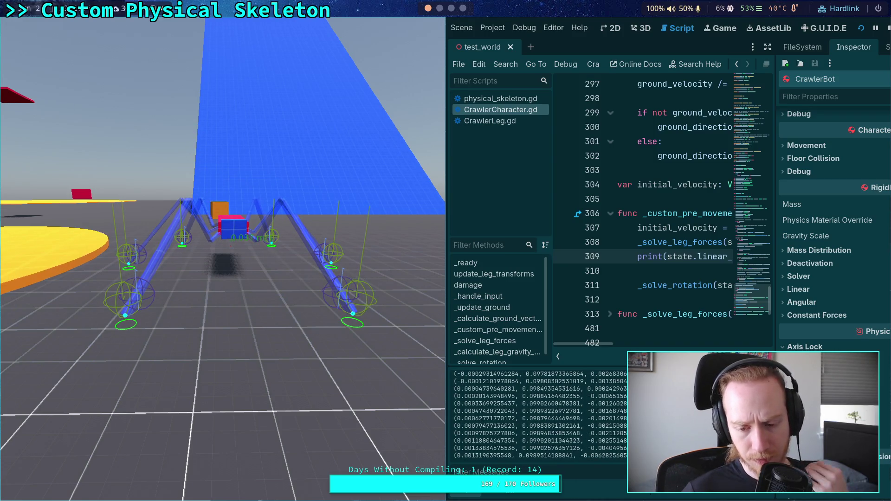
{"action": "key", "text": "F8"}
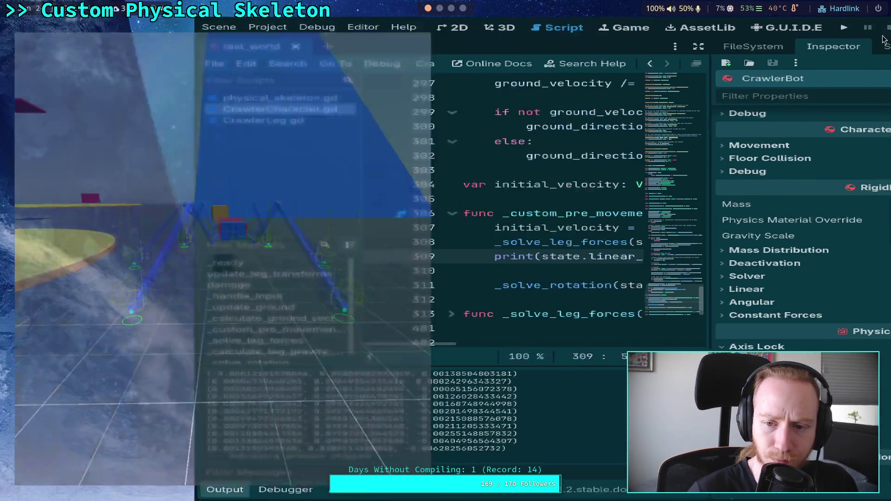
- Unfold _solve_leg_forces at line 313, read down to its end, and put the caret on line 476
{"action": "left_click", "coordinate": [164, 273]}
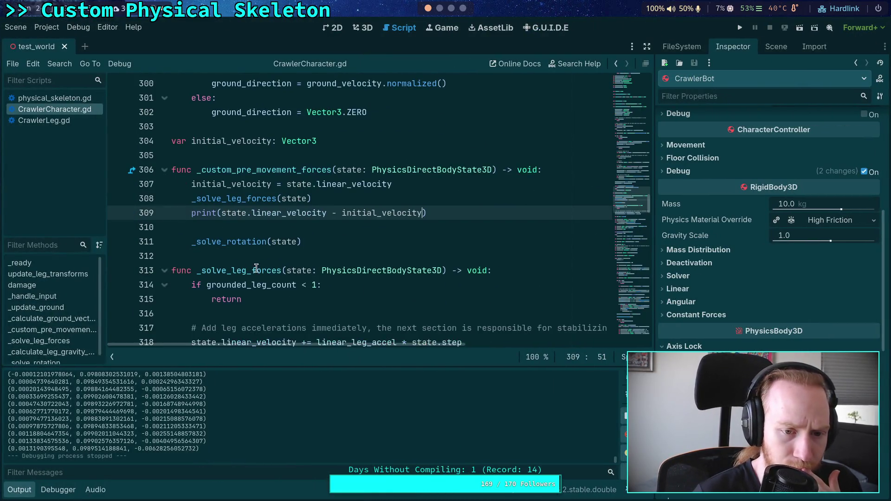
{"action": "scroll", "coordinate": [328, 271], "scroll_direction": "down", "scroll_amount": 6}
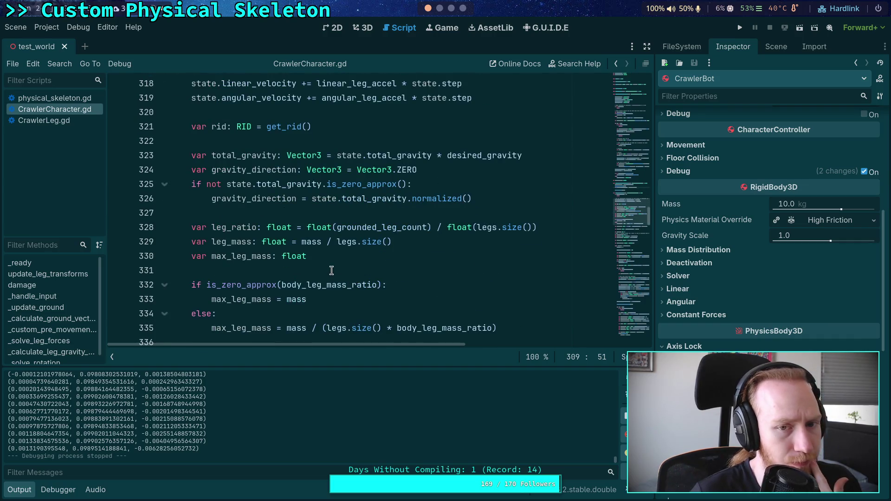
{"action": "scroll", "coordinate": [322, 271], "scroll_direction": "up", "scroll_amount": 3}
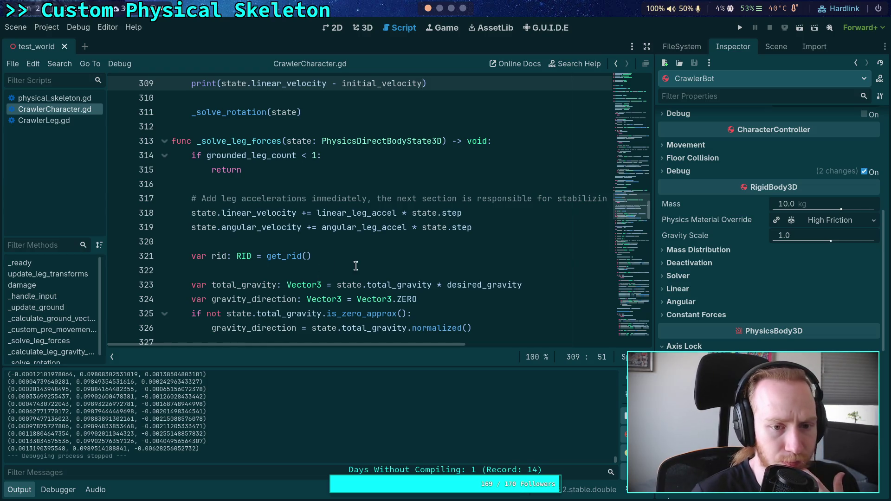
{"action": "scroll", "coordinate": [352, 267], "scroll_direction": "down", "scroll_amount": 9}
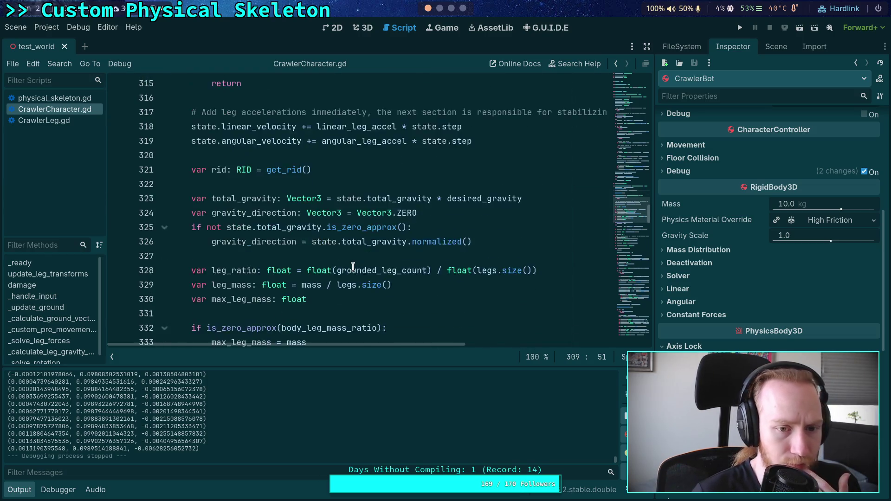
{"action": "scroll", "coordinate": [353, 267], "scroll_direction": "down", "scroll_amount": 4}
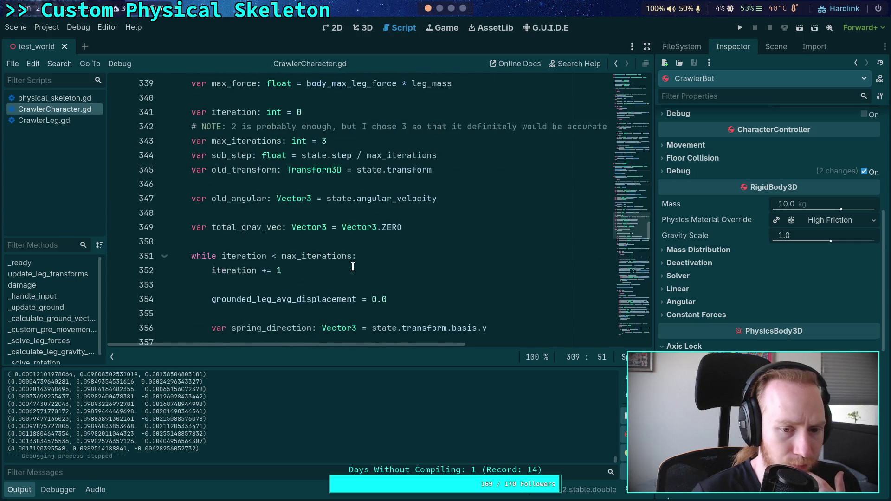
{"action": "scroll", "coordinate": [353, 267], "scroll_direction": "up", "scroll_amount": 5}
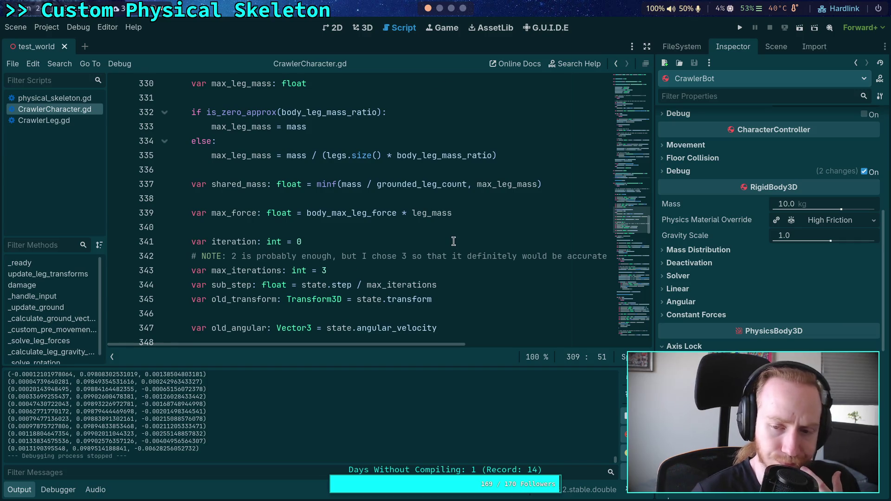
{"action": "scroll", "coordinate": [450, 239], "scroll_direction": "up", "scroll_amount": 2}
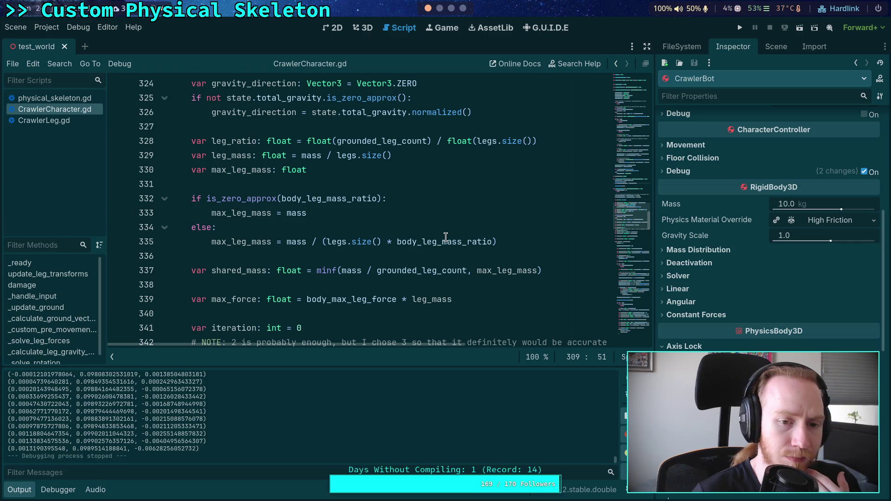
{"action": "scroll", "coordinate": [445, 237], "scroll_direction": "down", "scroll_amount": 20}
{"action": "scroll", "coordinate": [355, 231], "scroll_direction": "down", "scroll_amount": 17}
{"action": "scroll", "coordinate": [321, 231], "scroll_direction": "down", "scroll_amount": 10}
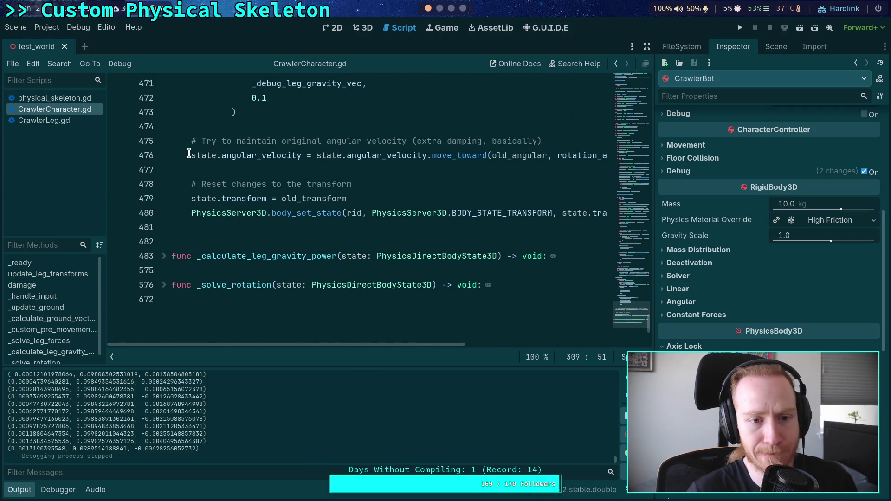
{"action": "left_click", "coordinate": [191, 155]}
- Comment out the angular-velocity damping line 476 with # and run the project
{"action": "type", "text": "#"}
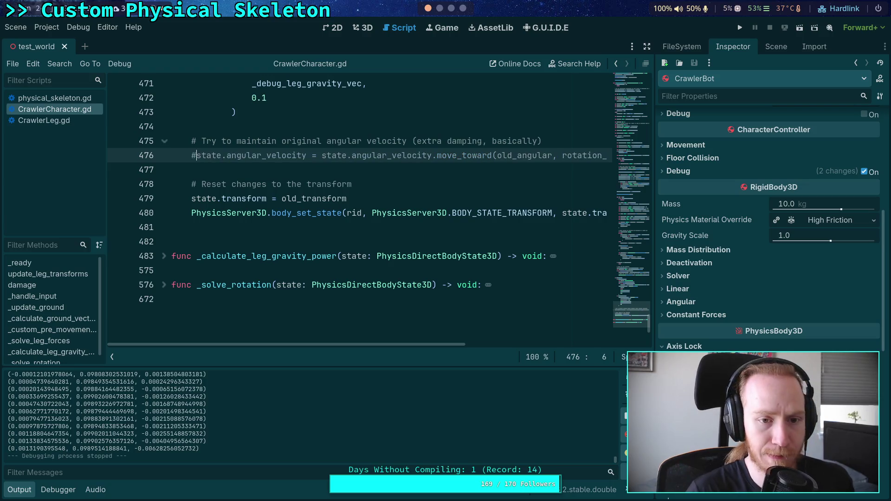
{"action": "left_click", "coordinate": [740, 27]}
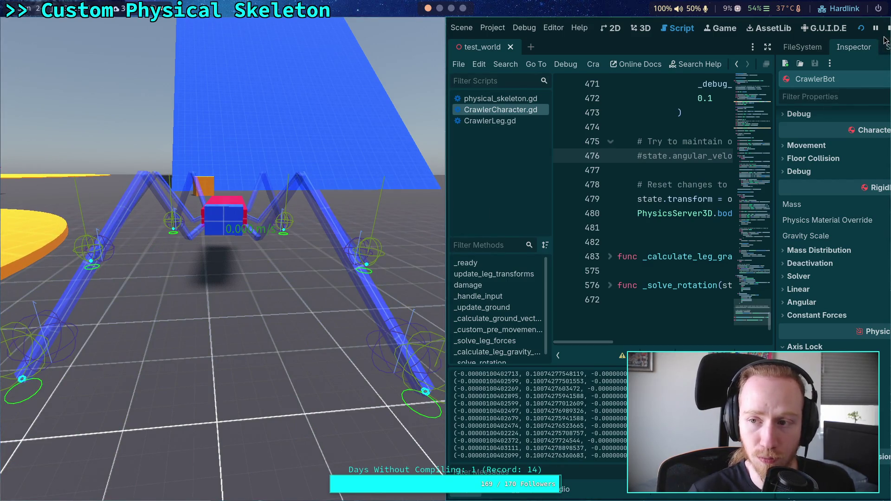
- Stop the game and select comment lines 475 and 476
{"action": "key", "text": "F8"}
{"action": "scroll", "coordinate": [374, 216], "scroll_direction": "up", "scroll_amount": 2}
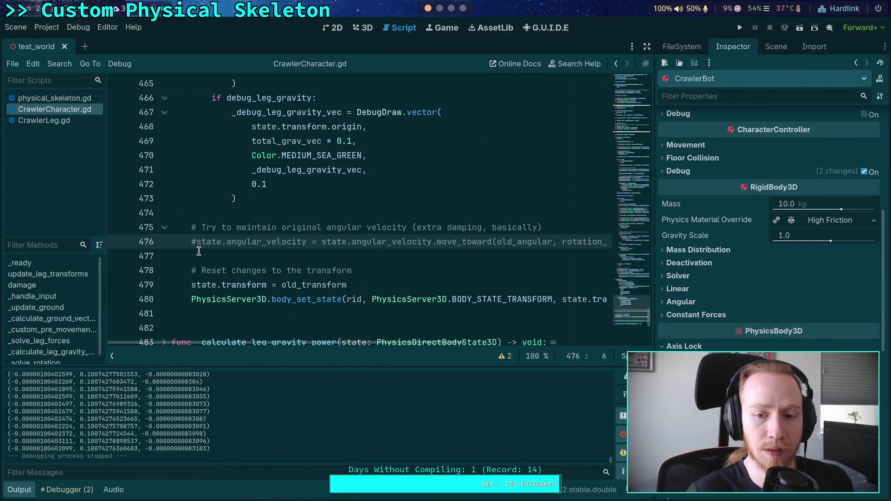
{"action": "left_click_drag", "start_coordinate": [199, 251], "coordinate": [154, 224]}
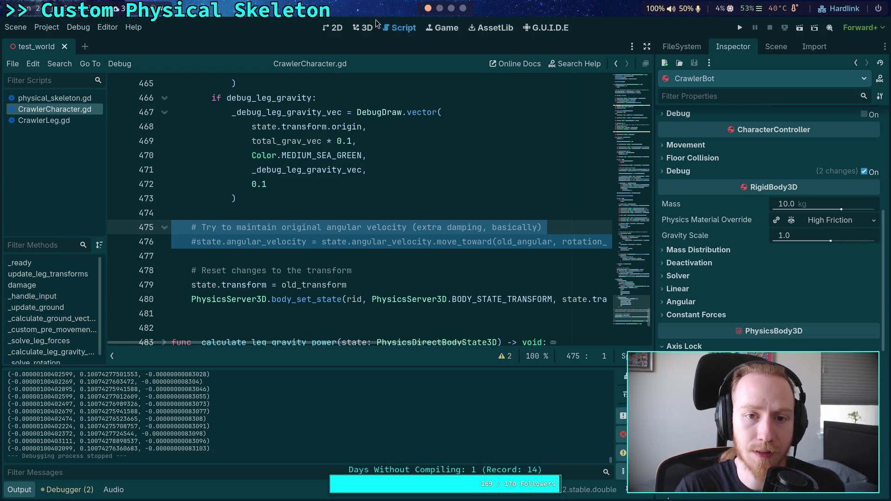
- Move CrawlerBot onto the yellow disc in the 3D view, then run and stop a test
{"action": "left_click", "coordinate": [365, 27]}
{"action": "left_click_drag", "start_coordinate": [540, 225], "coordinate": [334, 234]}
{"action": "key", "text": "F5"}
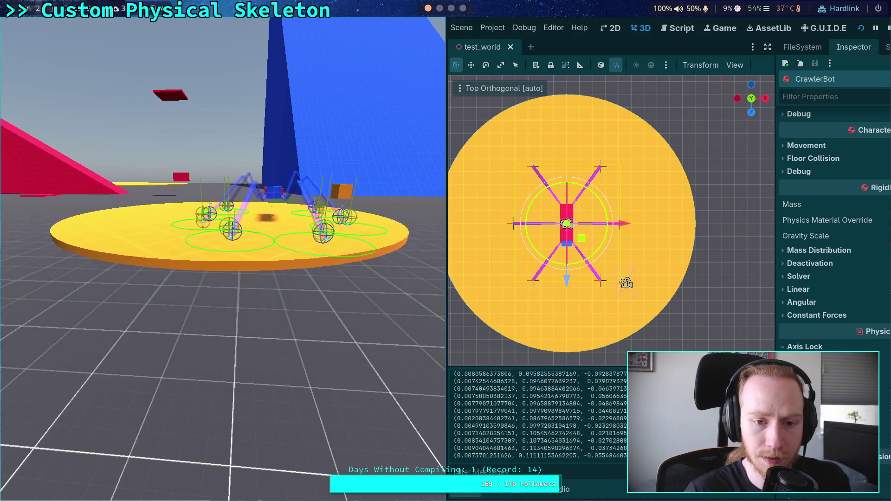
{"action": "key", "text": "F8"}
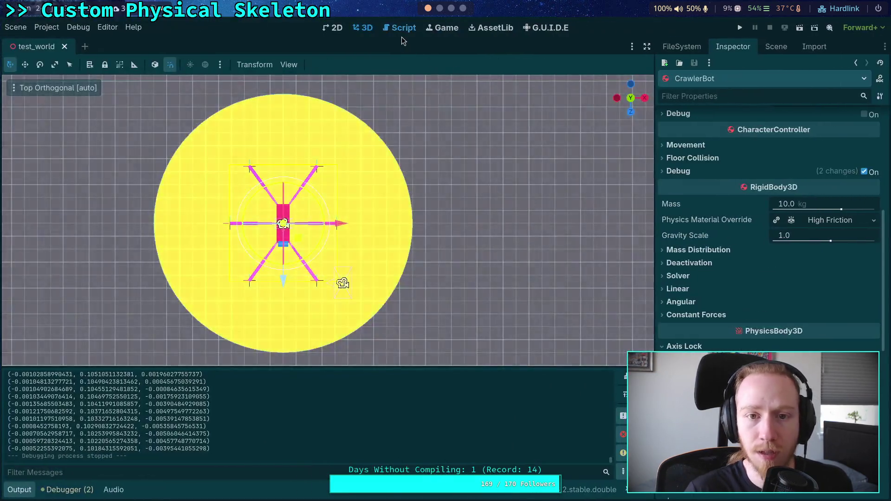
- Back in CrawlerCharacter.gd, insert a blank line above line 475
{"action": "left_click", "coordinate": [402, 36]}
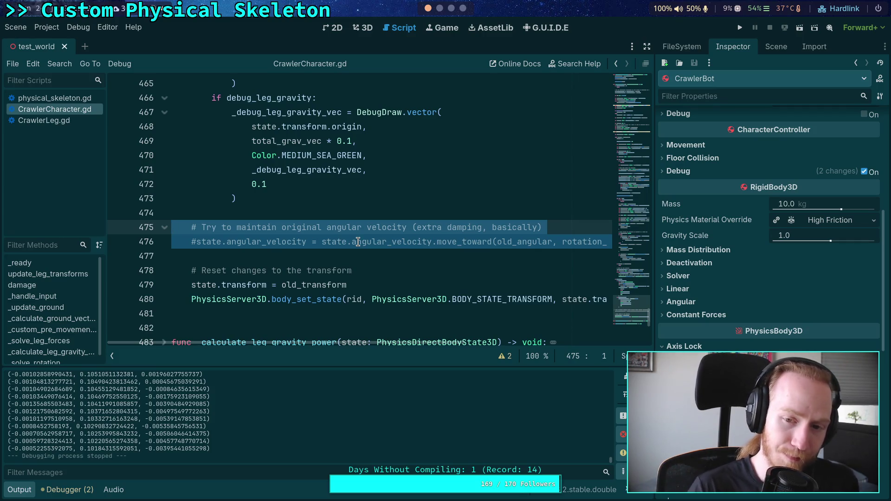
{"action": "left_click", "coordinate": [399, 216]}
{"action": "key", "text": "Return"}
{"action": "type", "text": "#"}
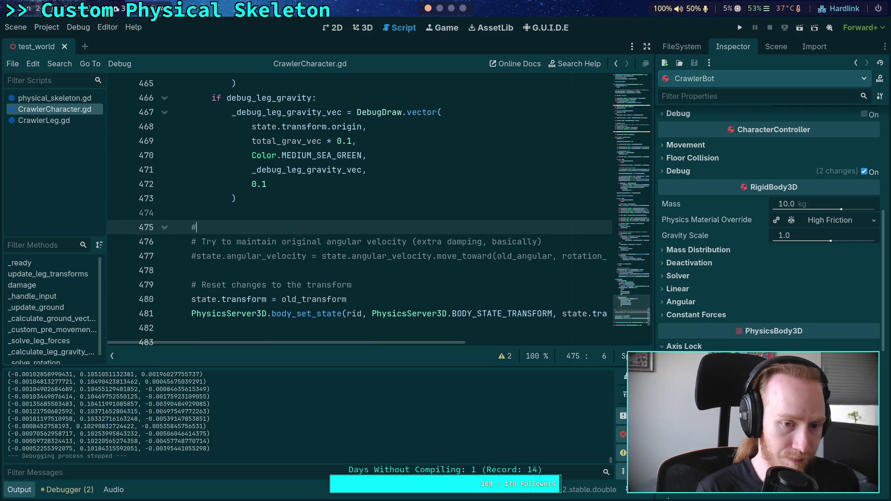
- Type a two-line # NOTE comment saying the disabled damping line caused bobbing
{"action": "type", "text": " NOTE:"}
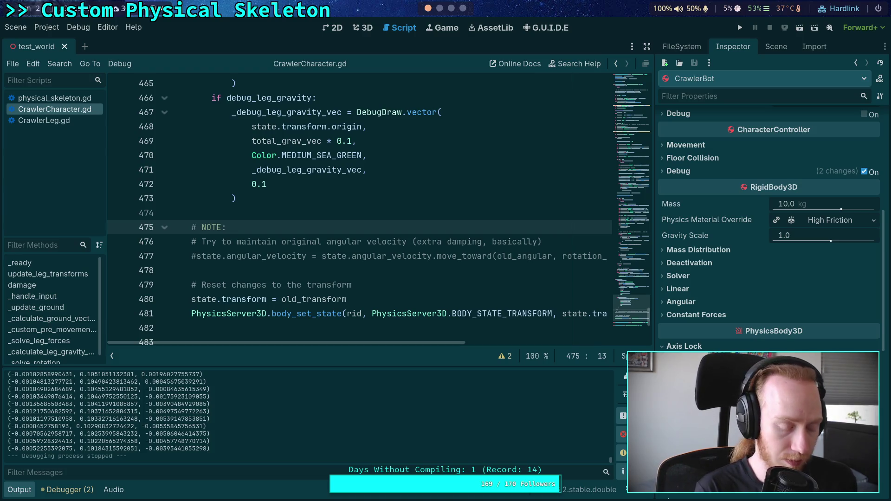
{"action": "type", "text": "na"}
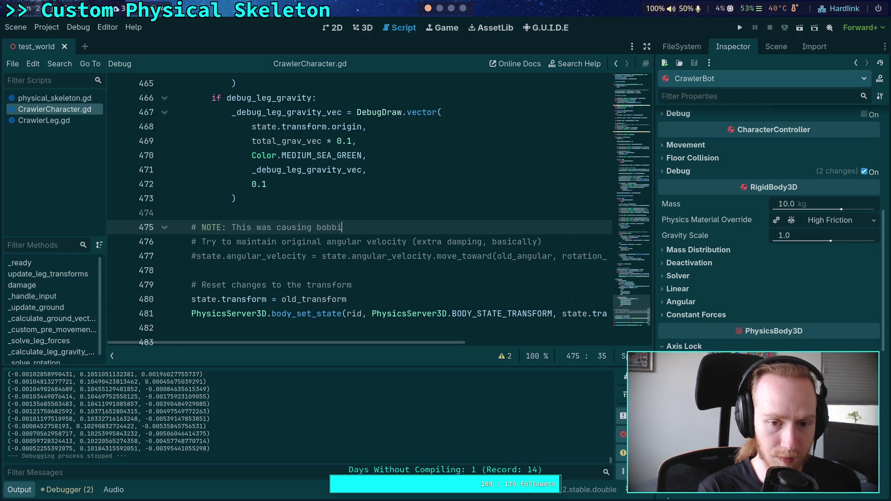
{"action": "type", "text": "a"}
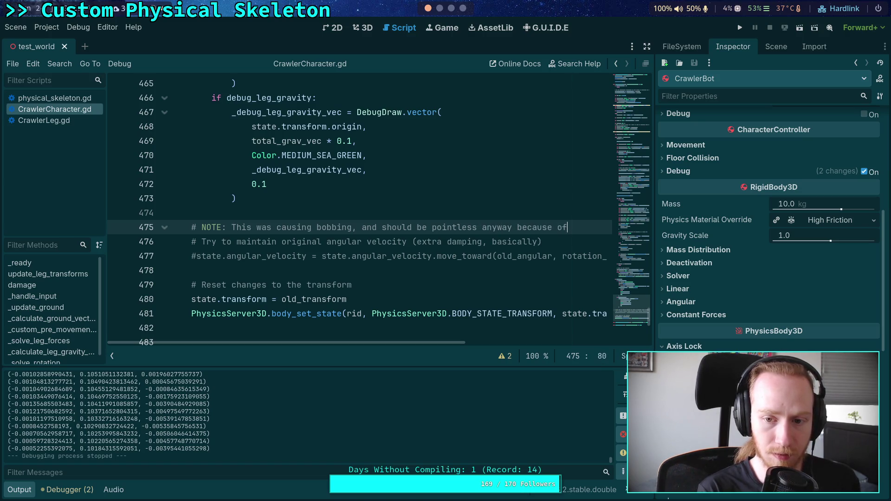
{"action": "key", "text": "Return"}
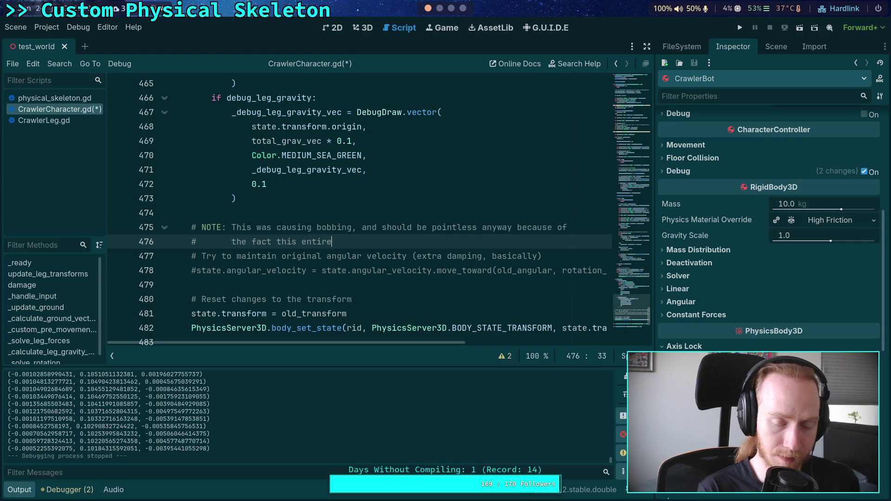
{"action": "type", "text": "#       the fact this entire thing i"}
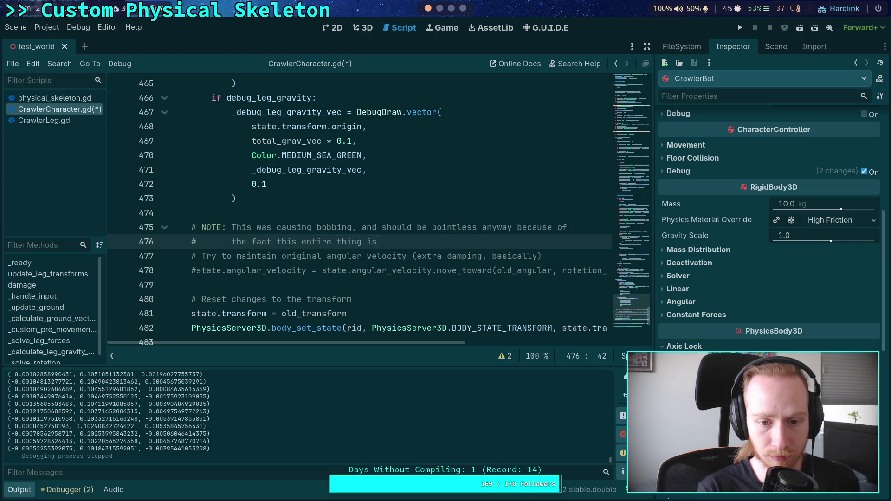
{"action": "type", "text": "s stabaliz"}
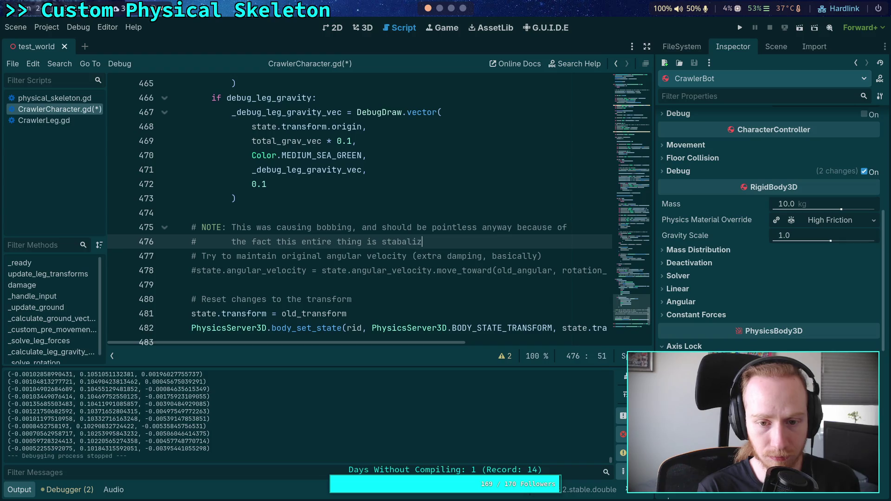
{"action": "key", "text": "BackSpace"}
{"action": "key", "text": "BackSpace"}
{"action": "key", "text": "BackSpace"}
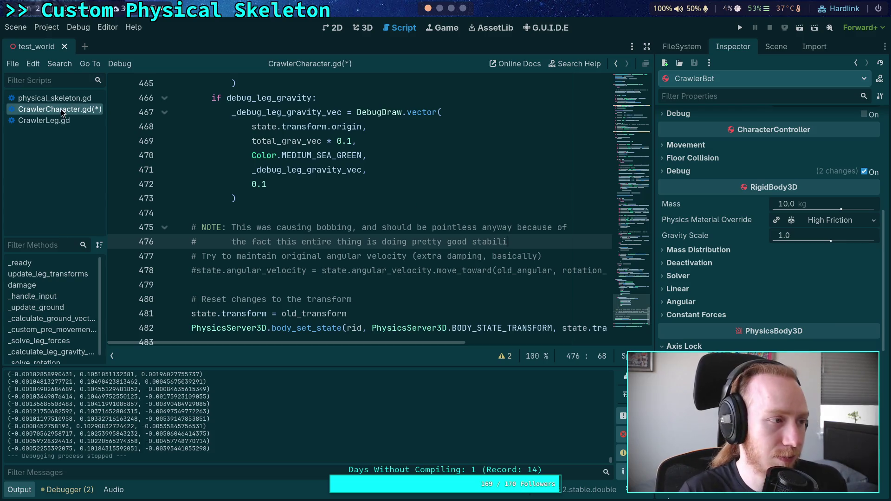
- Search 'stabilizing' in a new Brave tab, then go back to the video tab
{"action": "left_click", "coordinate": [462, 8]}
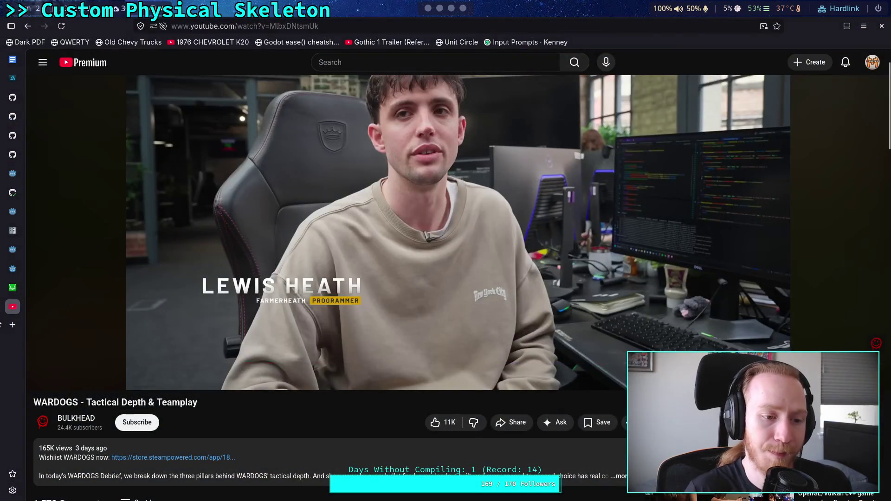
{"action": "left_click", "coordinate": [12, 325]}
{"action": "type", "text": "stab"}
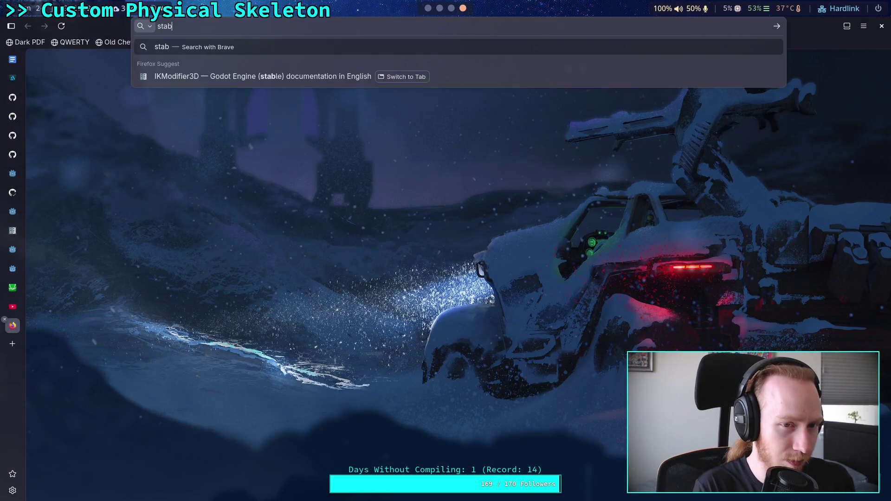
{"action": "type", "text": "ilizing"}
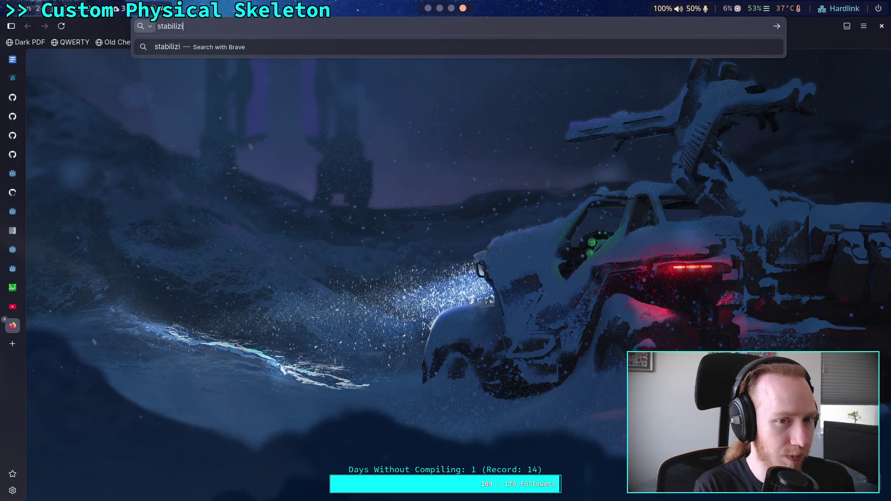
{"action": "key", "text": "Return"}
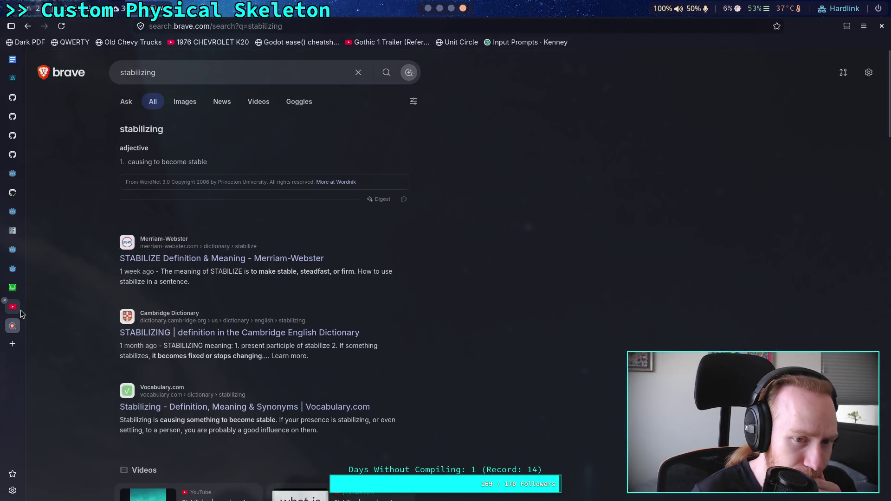
{"action": "left_click", "coordinate": [13, 306]}
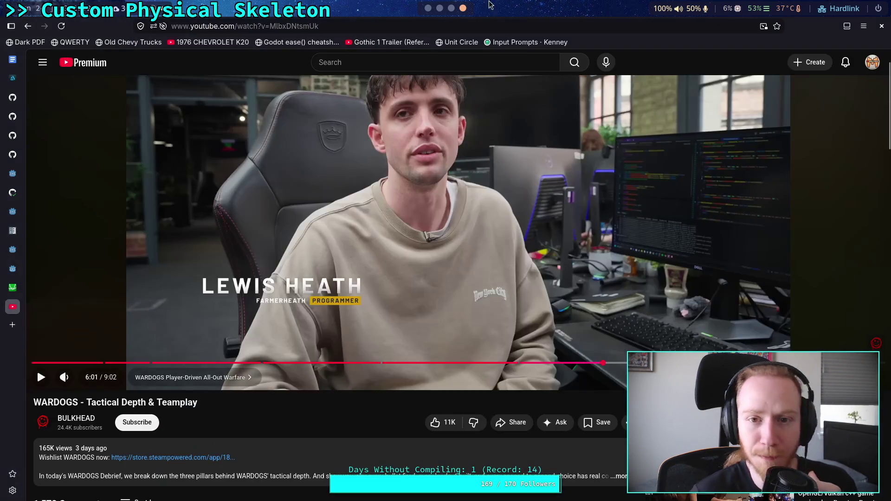
- Return to Godot and save CrawlerCharacter.gd with the NOTE ending 'stabilizing'
{"action": "left_click", "coordinate": [452, 8]}
{"action": "key", "text": "super+1"}
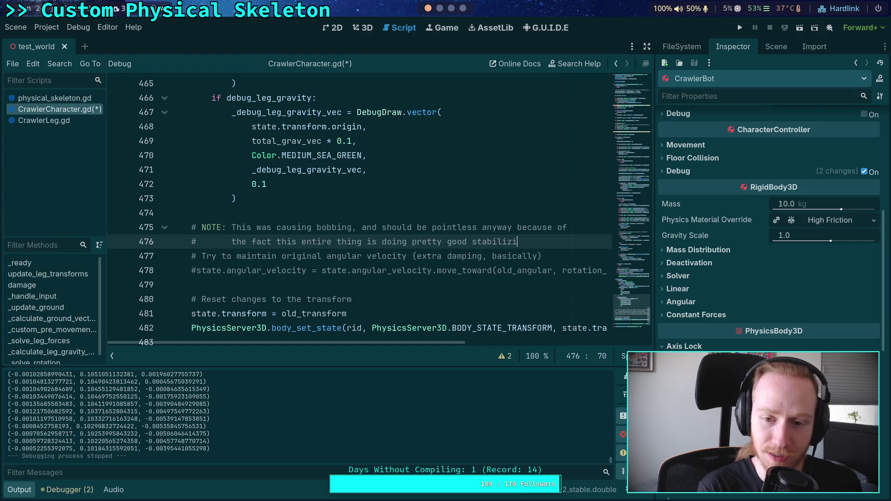
{"action": "key", "text": "ctrl+s"}
{"action": "left_click", "coordinate": [527, 228]}
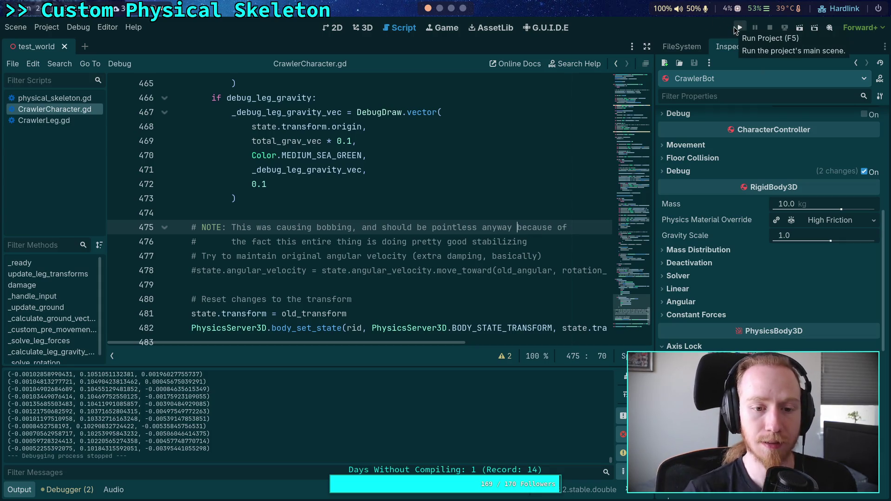
{"action": "left_click", "coordinate": [738, 30]}
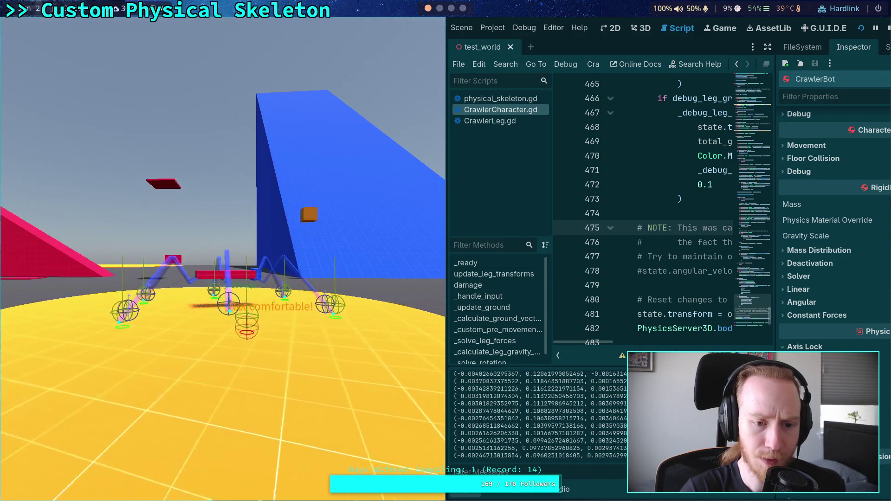
{"action": "key", "text": "r"}
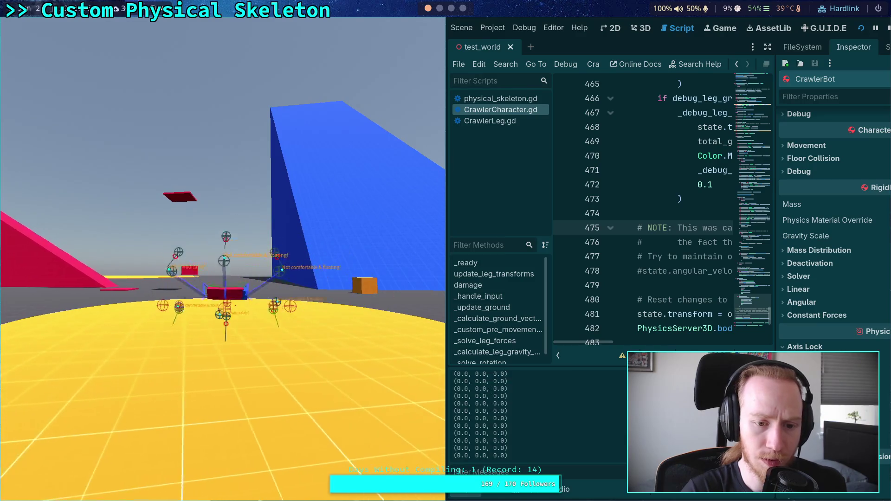
{"action": "left_click", "coordinate": [887, 28]}
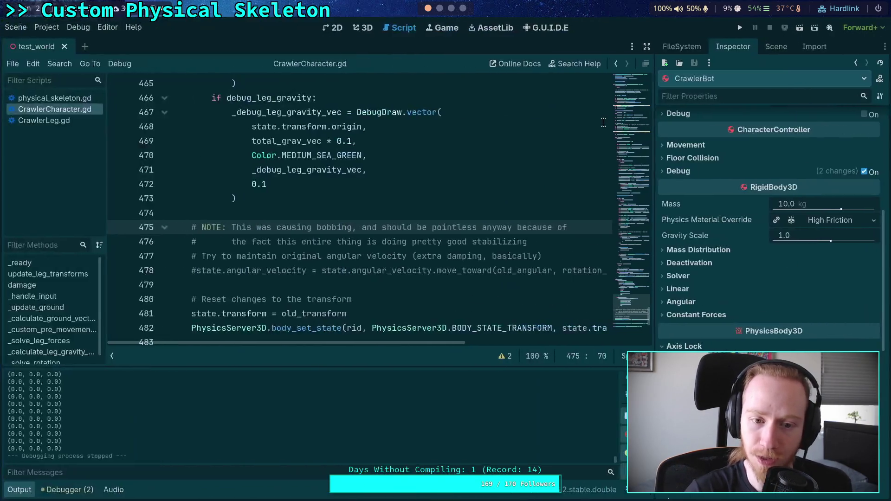
{"action": "key", "text": "F5"}
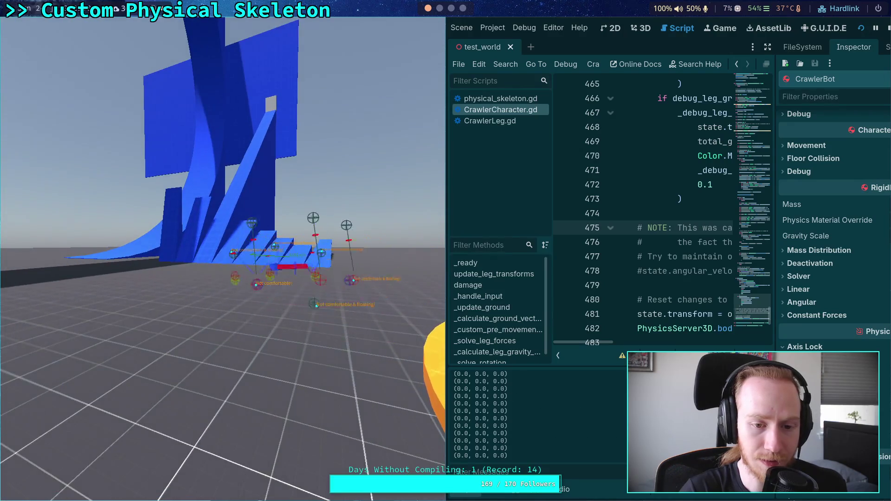
{"action": "left_click", "coordinate": [888, 28]}
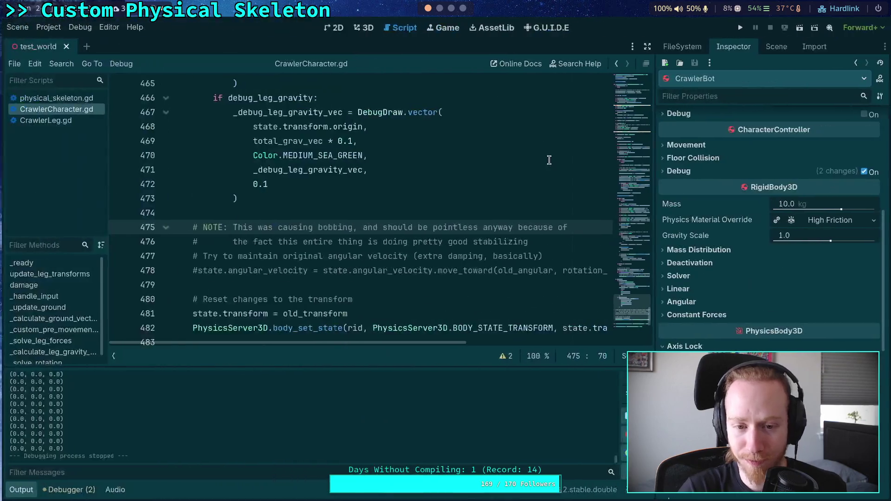
- Collapse the Output panel and delete the old_angular declaration on line 347
{"action": "left_click", "coordinate": [29, 491]}
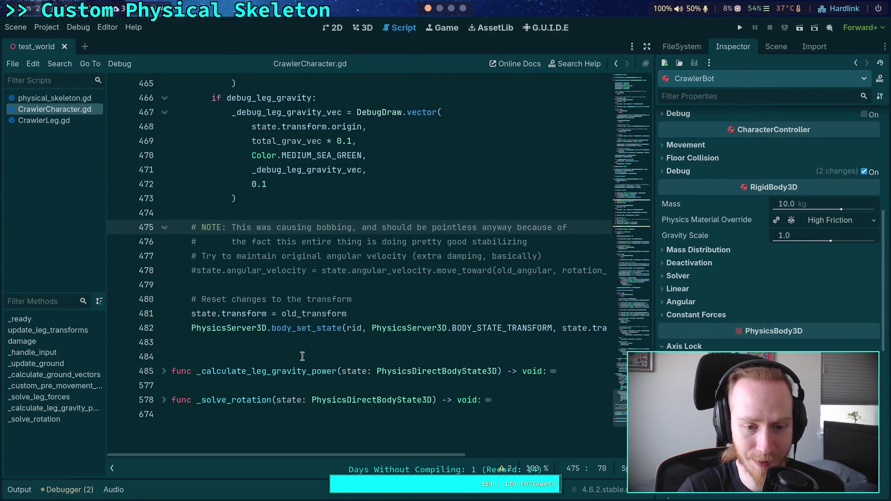
{"action": "scroll", "coordinate": [300, 334], "scroll_direction": "up", "scroll_amount": 10}
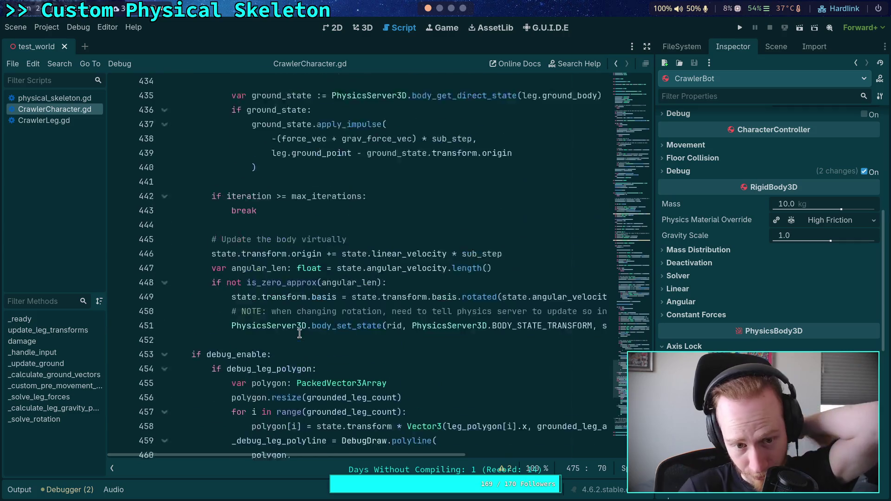
{"action": "scroll", "coordinate": [300, 333], "scroll_direction": "up", "scroll_amount": 20}
{"action": "scroll", "coordinate": [250, 320], "scroll_direction": "up", "scroll_amount": 13}
{"action": "scroll", "coordinate": [228, 287], "scroll_direction": "down", "scroll_amount": 4}
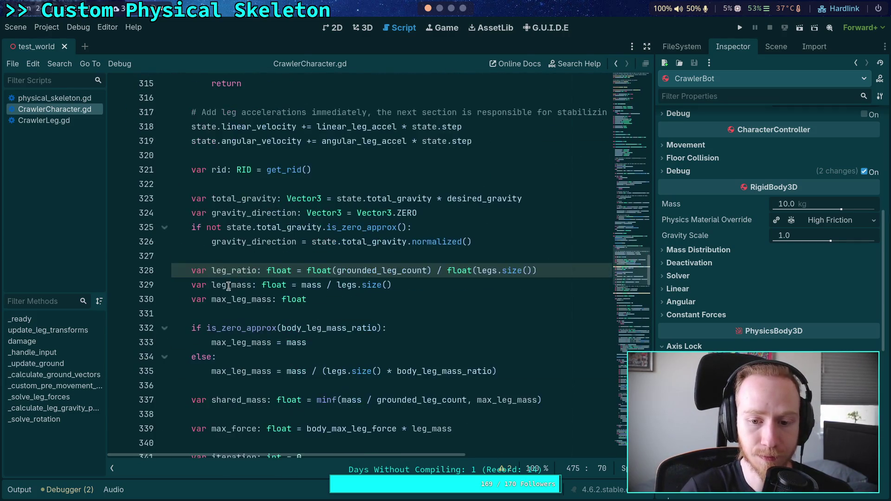
{"action": "double_click", "coordinate": [224, 270]}
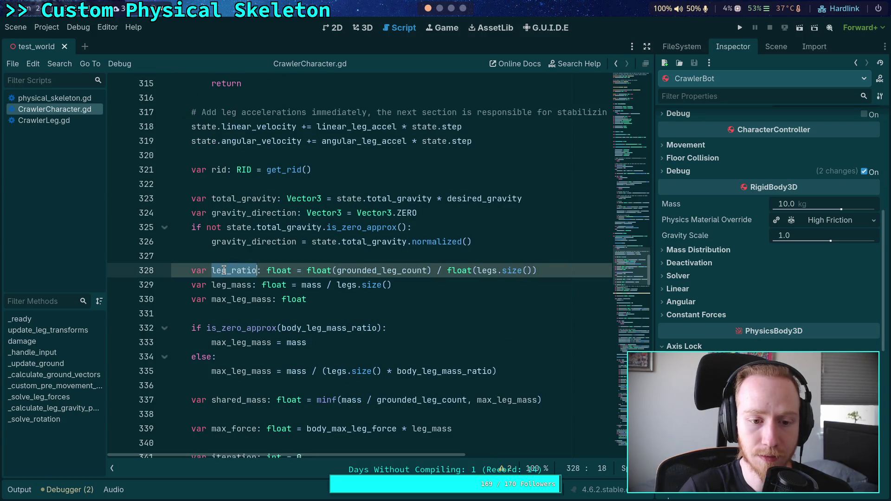
{"action": "scroll", "coordinate": [232, 260], "scroll_direction": "down", "scroll_amount": 7}
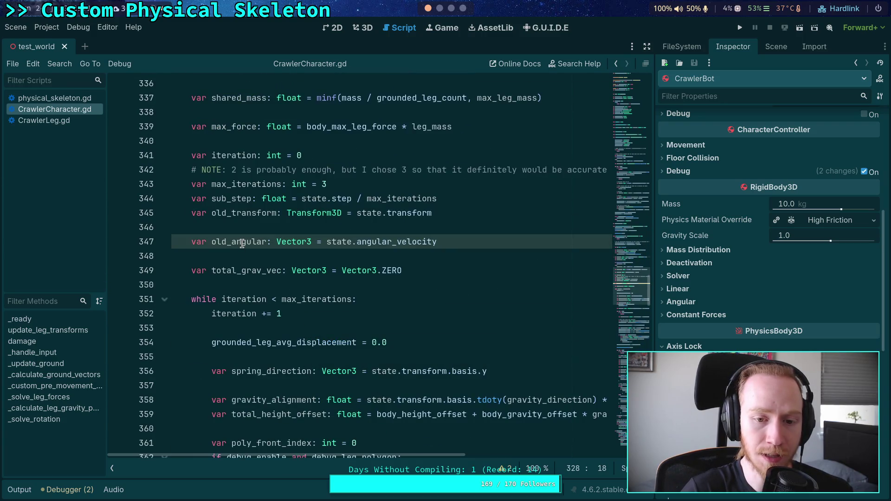
{"action": "left_click_drag", "start_coordinate": [459, 246], "coordinate": [465, 227]}
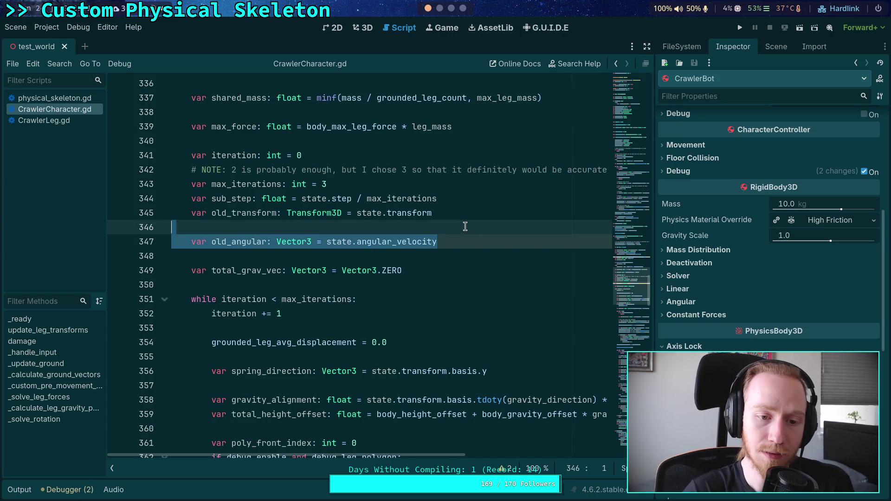
{"action": "key", "text": "BackSpace"}
{"action": "key", "text": "BackSpace"}
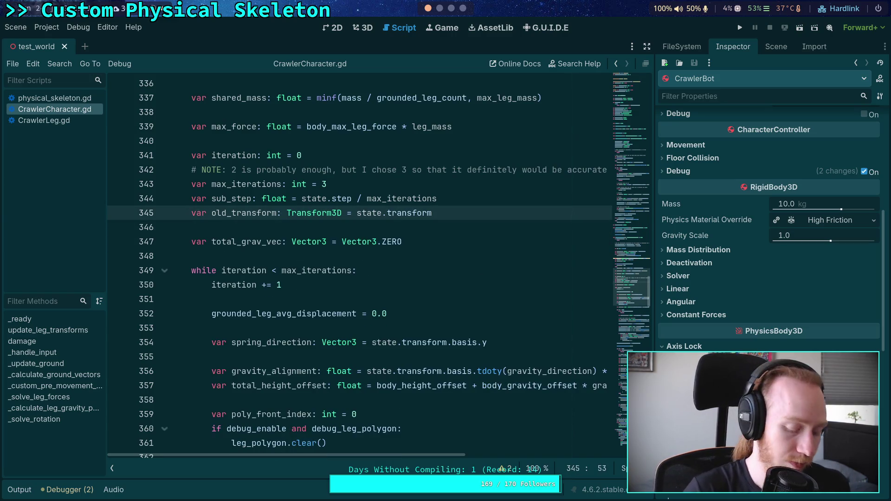
- Search the script for uses of leg_ratio, then hide the side docks with distraction-free mode
{"action": "scroll", "coordinate": [372, 314], "scroll_direction": "up", "scroll_amount": 8}
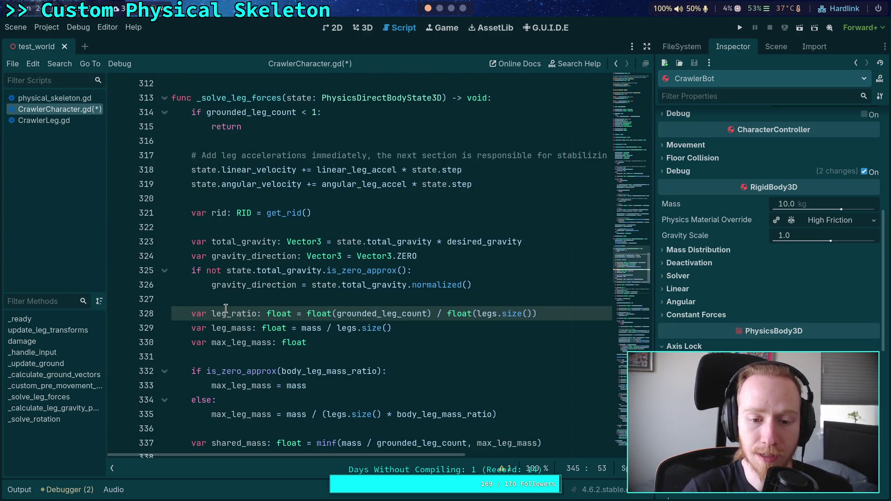
{"action": "double_click", "coordinate": [226, 313]}
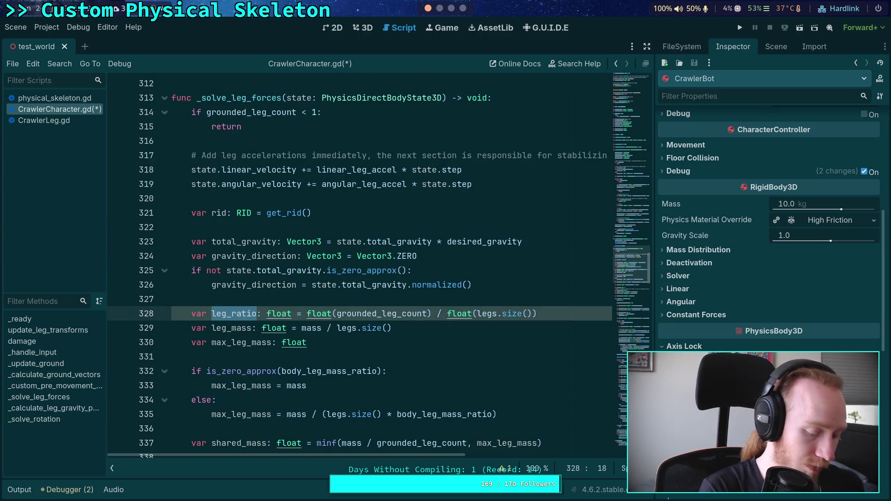
{"action": "key", "text": "ctrl+f"}
{"action": "key", "text": "Return"}
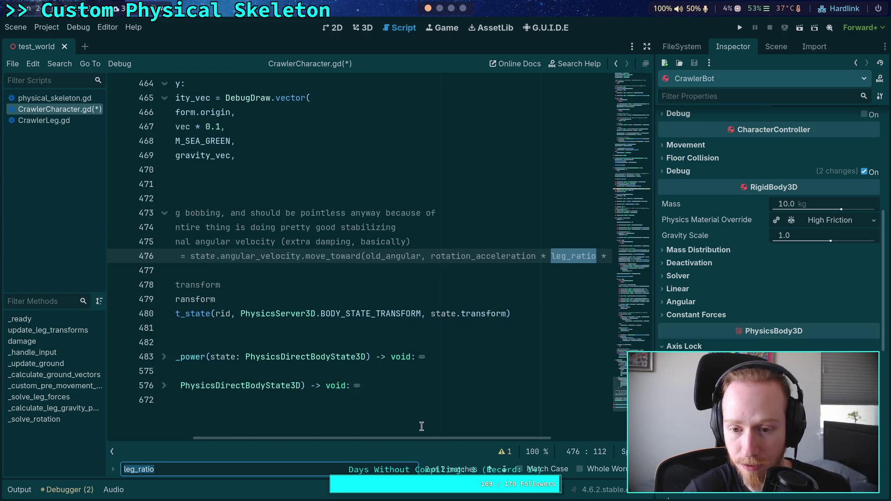
{"action": "left_click_drag", "start_coordinate": [448, 445], "coordinate": [583, 447]}
{"action": "left_click_drag", "start_coordinate": [545, 440], "coordinate": [285, 434]}
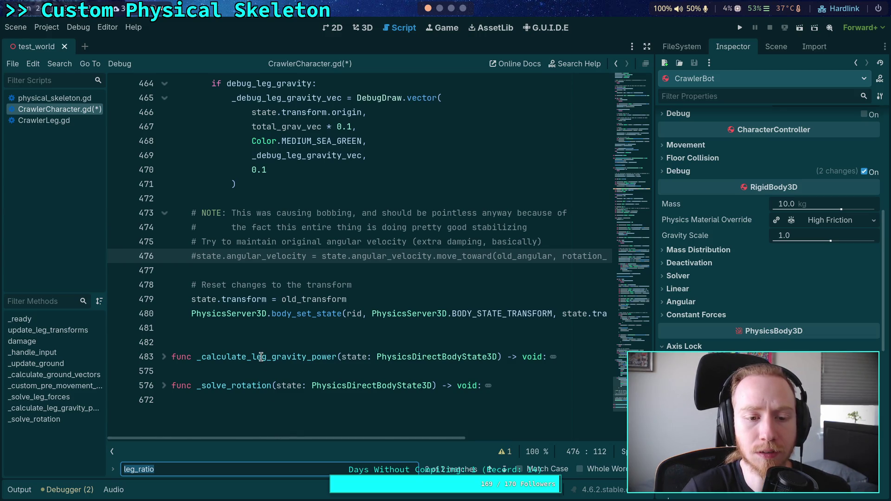
{"action": "scroll", "coordinate": [261, 357], "scroll_direction": "up", "scroll_amount": 15}
{"action": "scroll", "coordinate": [261, 357], "scroll_direction": "down", "scroll_amount": 16}
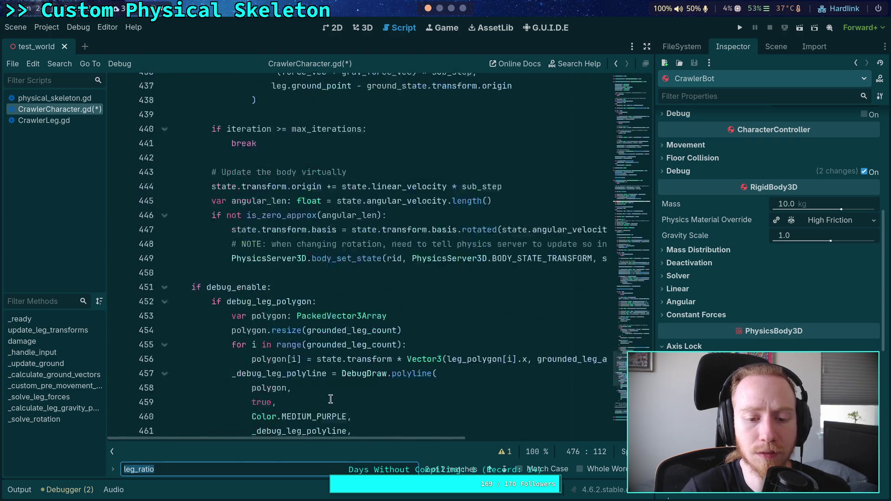
{"action": "scroll", "coordinate": [358, 444], "scroll_direction": "right", "scroll_amount": 5}
{"action": "scroll", "coordinate": [358, 445], "scroll_direction": "left", "scroll_amount": 5}
{"action": "scroll", "coordinate": [274, 377], "scroll_direction": "up", "scroll_amount": 12}
{"action": "scroll", "coordinate": [274, 377], "scroll_direction": "up", "scroll_amount": 11}
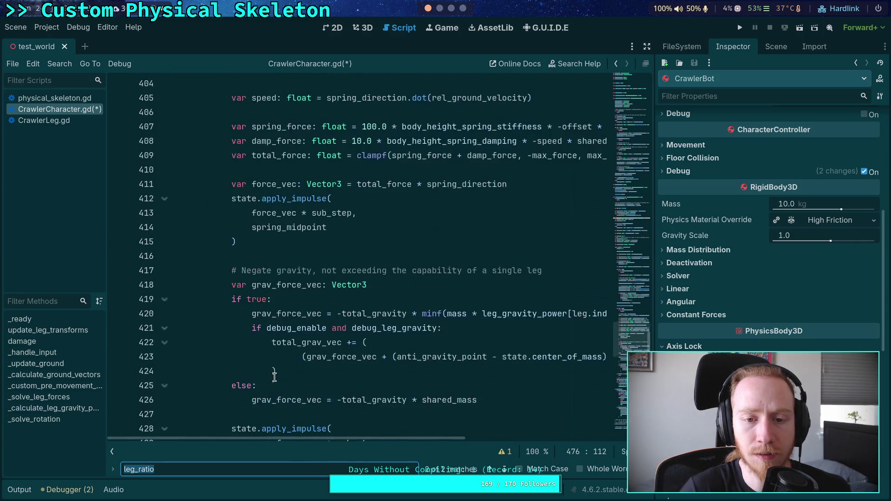
{"action": "key", "text": "ctrl+shift+F11"}
{"action": "scroll", "coordinate": [451, 281], "scroll_direction": "up", "scroll_amount": 20}
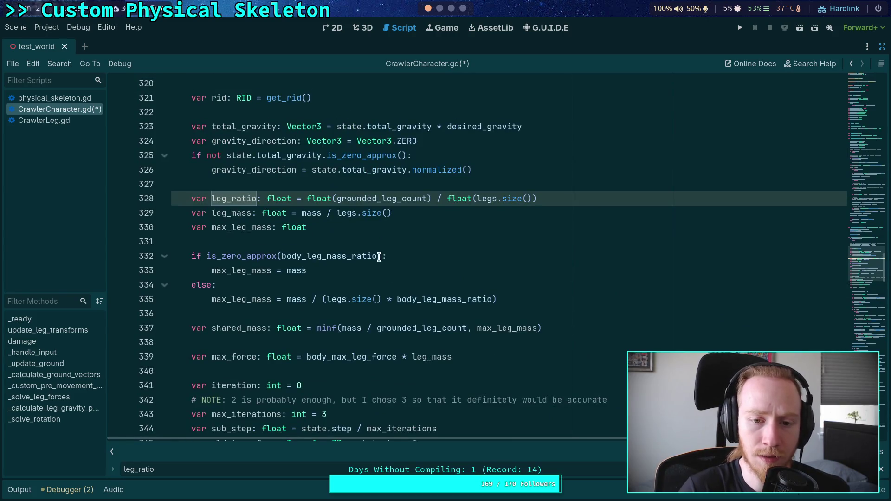
- Search CrawlerCharacter.gd for each occurrence of grounded_leg_count
{"action": "double_click", "coordinate": [389, 199]}
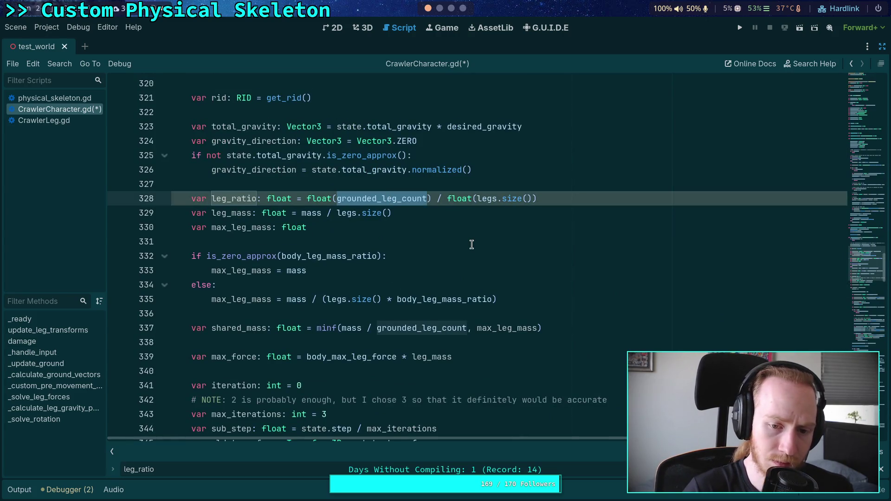
{"action": "key", "text": "ctrl+f"}
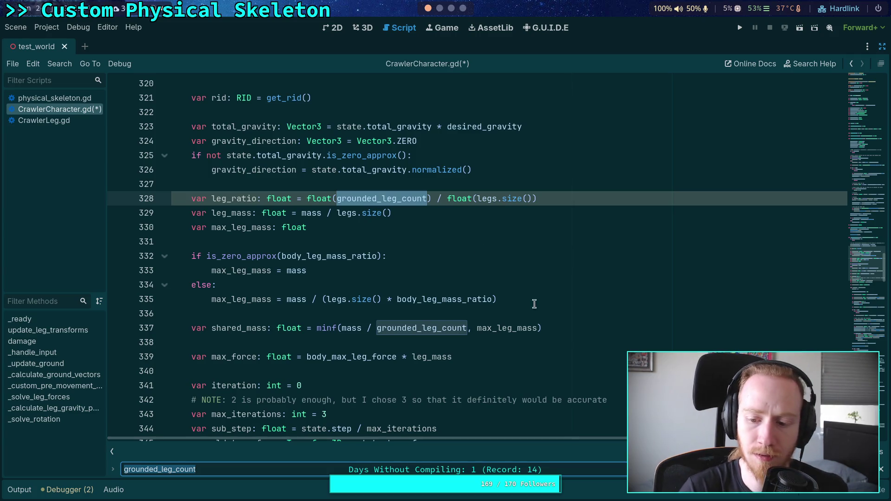
{"action": "key", "text": "Return"}
{"action": "key", "text": "Return"}
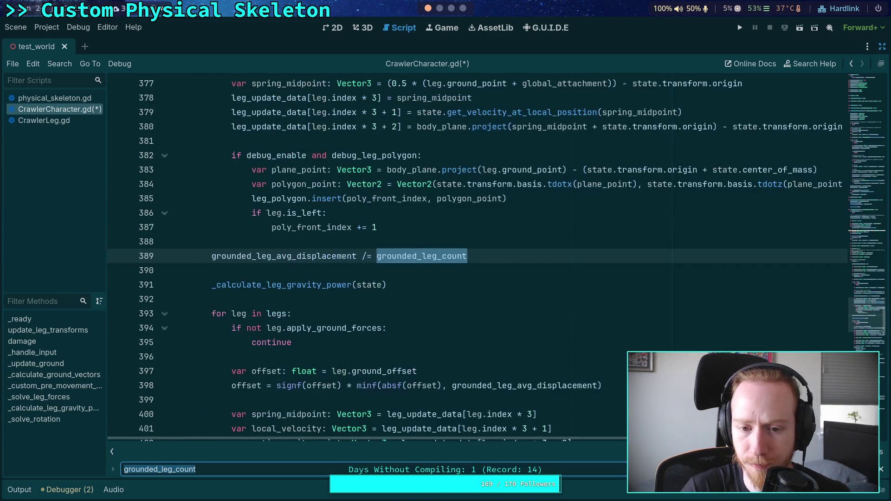
{"action": "key", "text": "Return"}
{"action": "key", "text": "Return"}
{"action": "key", "text": "Return"}
{"action": "key", "text": "Return"}
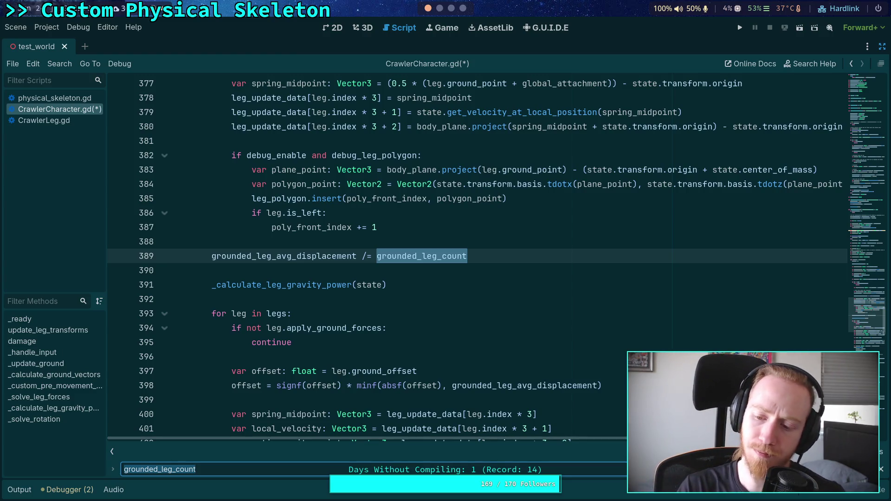
{"action": "key", "text": "Return"}
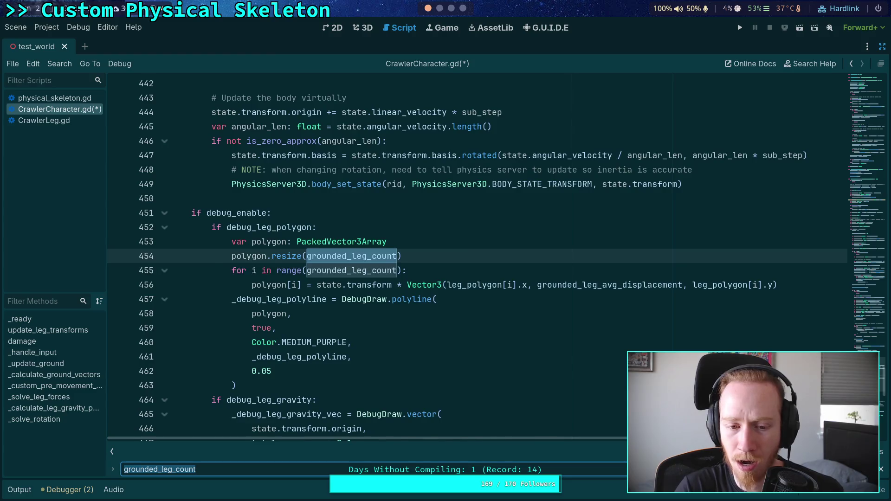
{"action": "key", "text": "Return"}
{"action": "key", "text": "Return"}
- Fold the debug_enable block and go back to the grounded_leg_count match
{"action": "scroll", "coordinate": [522, 349], "scroll_direction": "up", "scroll_amount": 2}
{"action": "scroll", "coordinate": [523, 349], "scroll_direction": "down", "scroll_amount": 20}
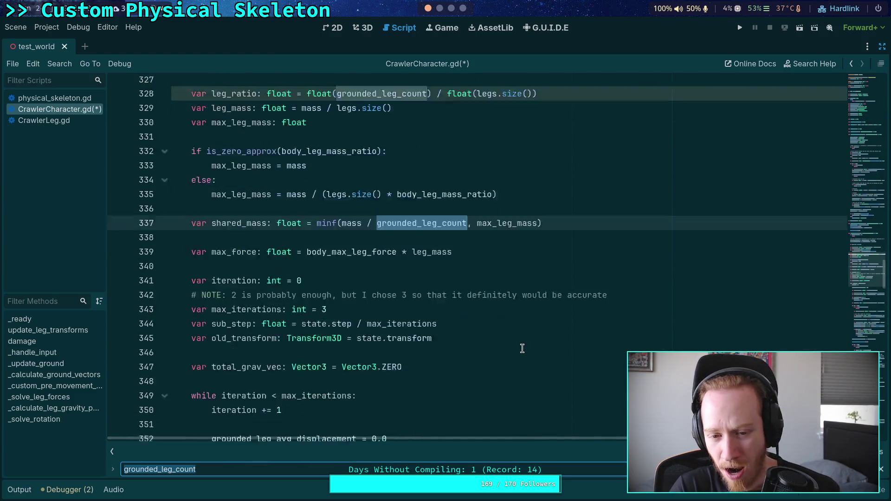
{"action": "scroll", "coordinate": [522, 349], "scroll_direction": "down", "scroll_amount": 17}
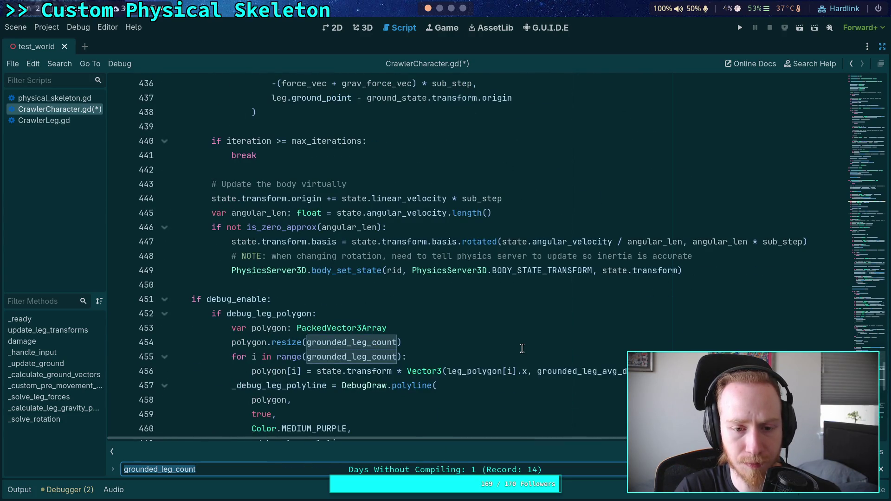
{"action": "scroll", "coordinate": [523, 349], "scroll_direction": "down", "scroll_amount": 7}
{"action": "scroll", "coordinate": [523, 349], "scroll_direction": "up", "scroll_amount": 5}
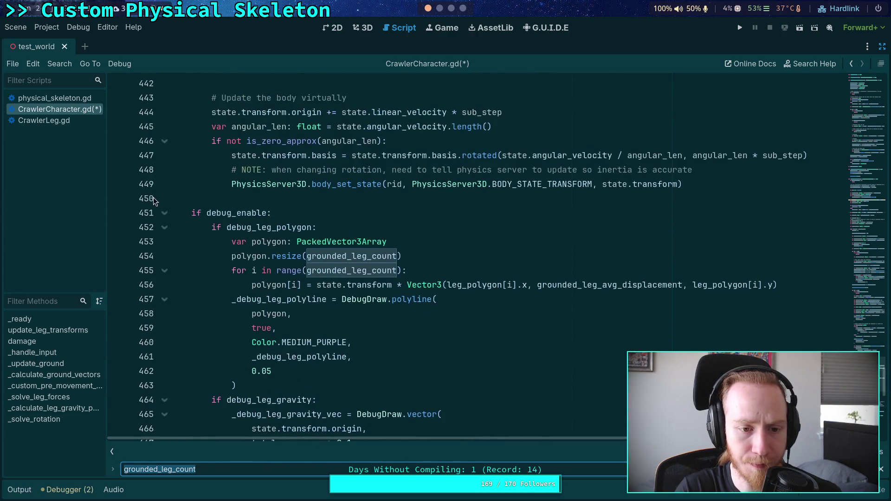
{"action": "left_click", "coordinate": [164, 206]}
{"action": "scroll", "coordinate": [385, 378], "scroll_direction": "up", "scroll_amount": 14}
{"action": "key", "text": "shift+F3"}
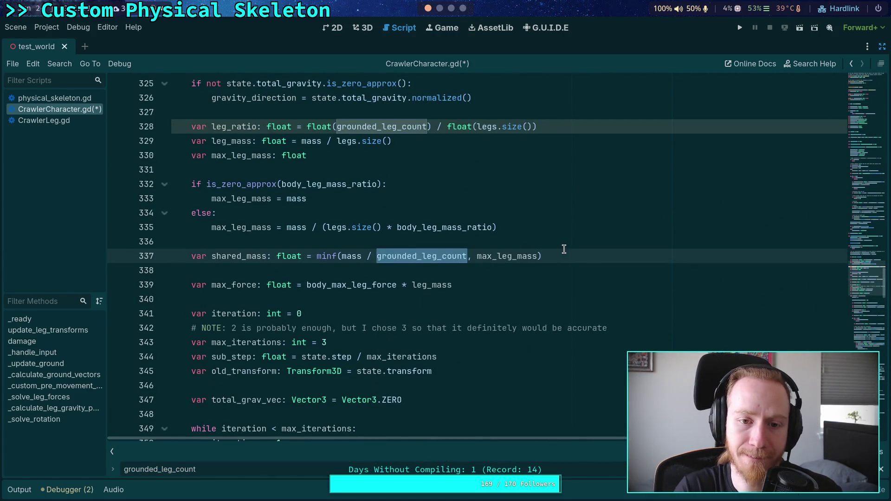
{"action": "scroll", "coordinate": [562, 251], "scroll_direction": "up", "scroll_amount": 2}
- Move the leg_ratio line above the commented angular-velocity line, comment it out, and save
{"action": "left_click", "coordinate": [579, 213]}
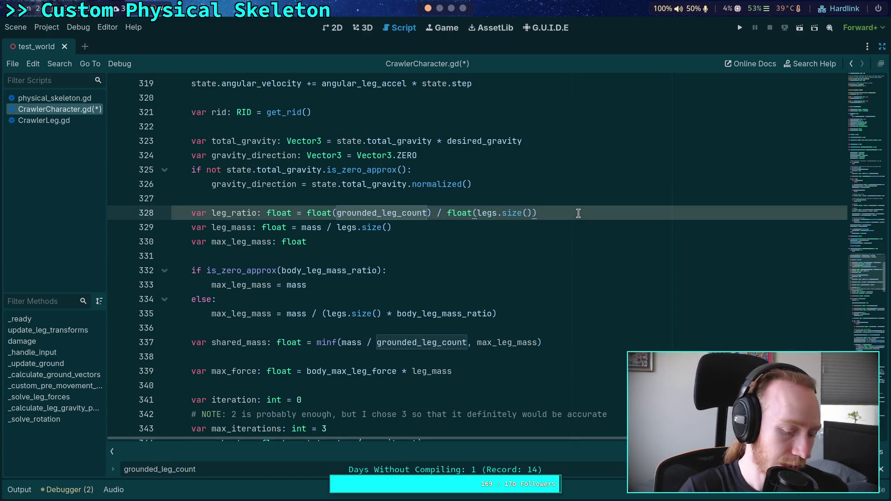
{"action": "key", "text": "ctrl+shift+k"}
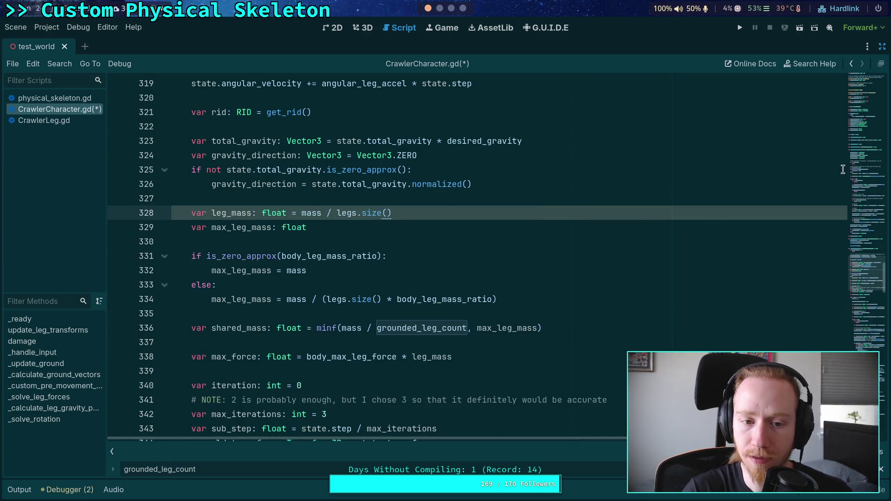
{"action": "left_click_drag", "start_coordinate": [884, 279], "coordinate": [883, 395]}
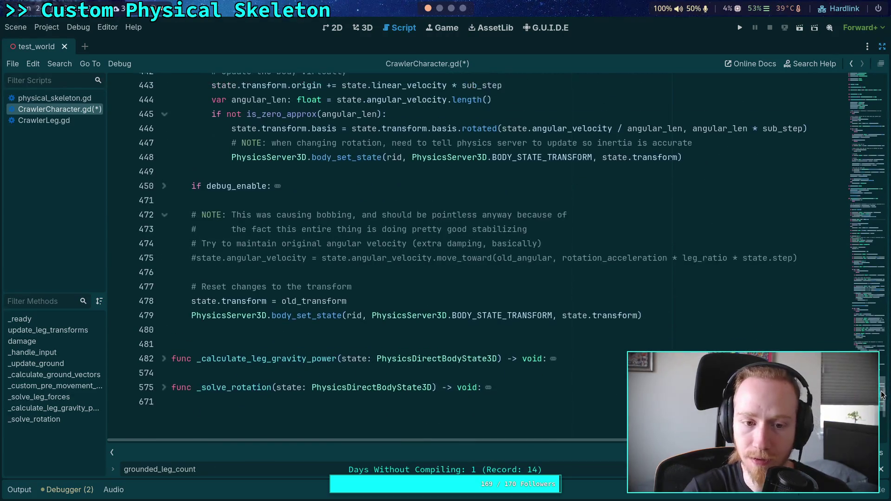
{"action": "left_click", "coordinate": [548, 264]}
{"action": "type", "text": "var leg_ratio: float = float(grounded_leg_count) / float(legs.size())"}
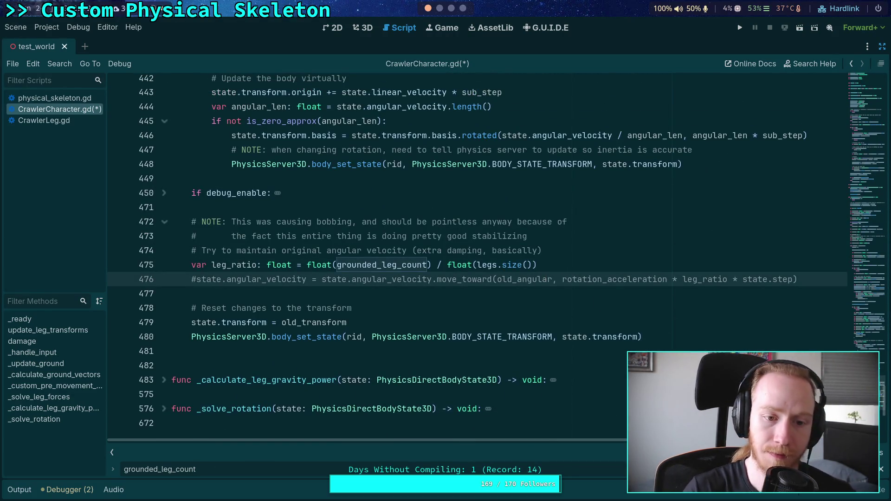
{"action": "key", "text": "Up"}
{"action": "key", "text": "ctrl+k"}
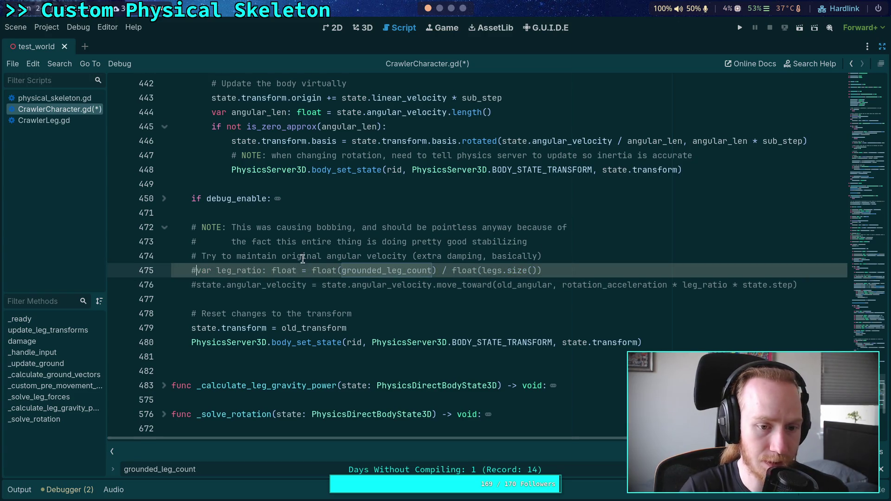
{"action": "key", "text": "ctrl+s"}
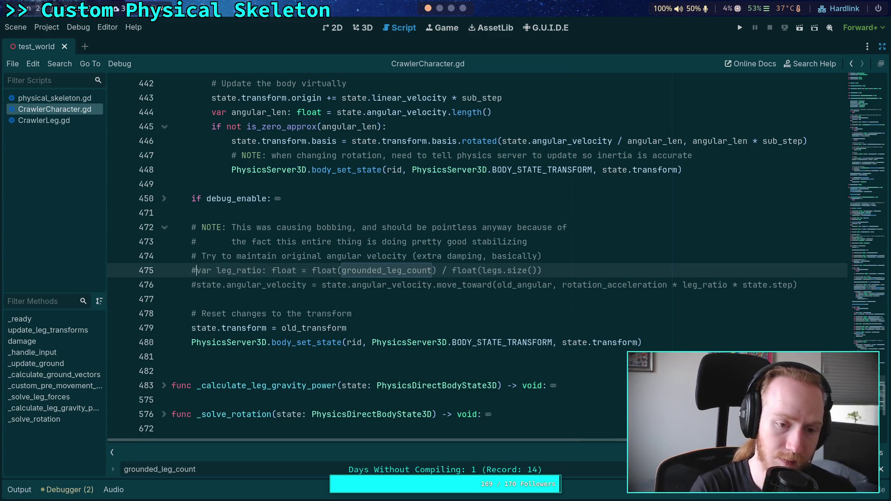
{"action": "left_click", "coordinate": [504, 236]}
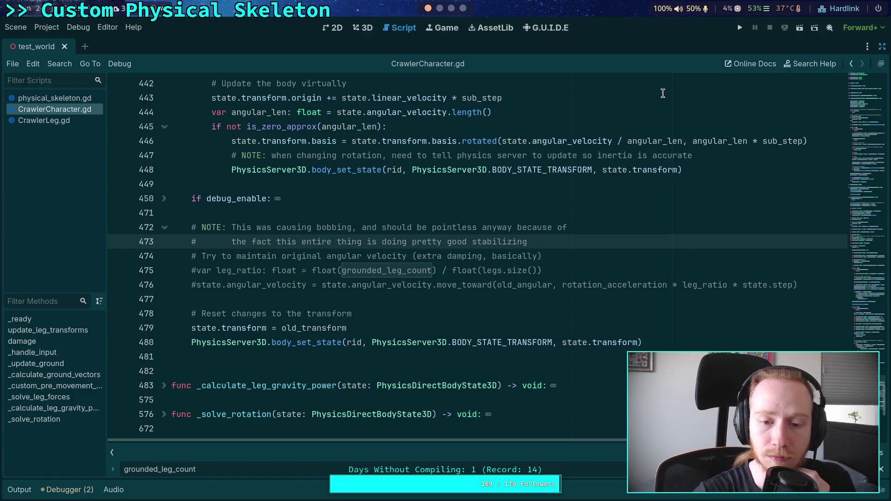
{"action": "left_click", "coordinate": [744, 28]}
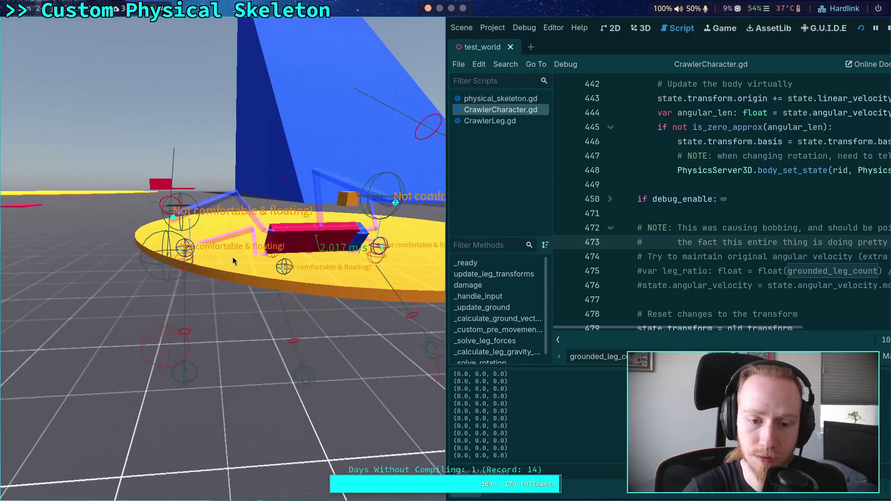
{"action": "key", "text": "F8"}
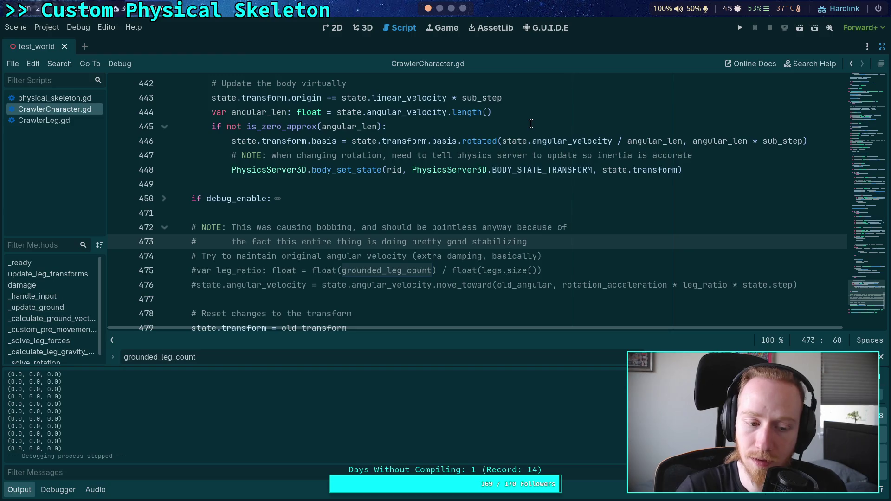
{"action": "left_click", "coordinate": [23, 491]}
{"action": "left_click", "coordinate": [235, 290]}
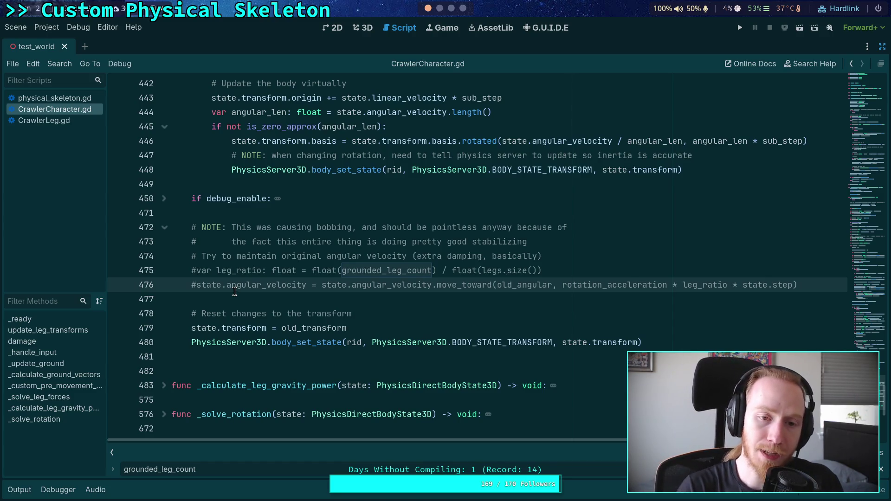
- Review the collision-force and friction code in _solve_leg_forces, then run the test world
{"action": "scroll", "coordinate": [235, 291], "scroll_direction": "up", "scroll_amount": 20}
{"action": "scroll", "coordinate": [244, 303], "scroll_direction": "up", "scroll_amount": 20}
{"action": "scroll", "coordinate": [252, 297], "scroll_direction": "up", "scroll_amount": 5}
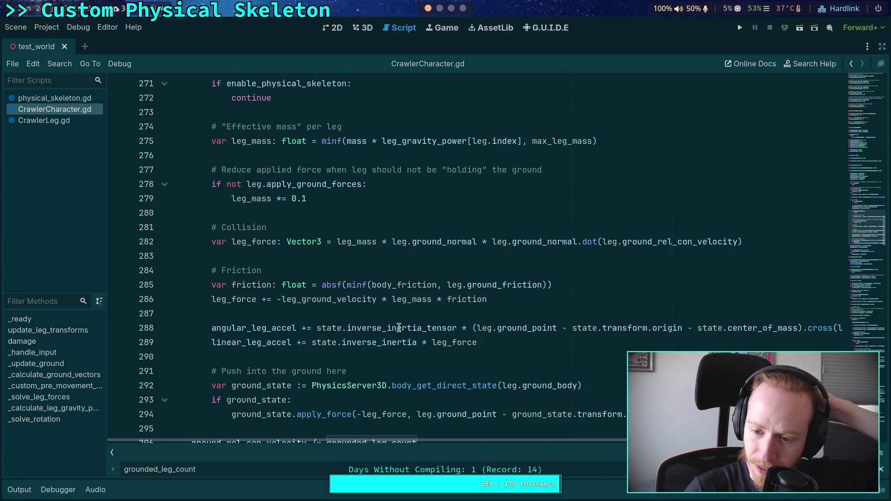
{"action": "mouse_move", "coordinate": [399, 327]}
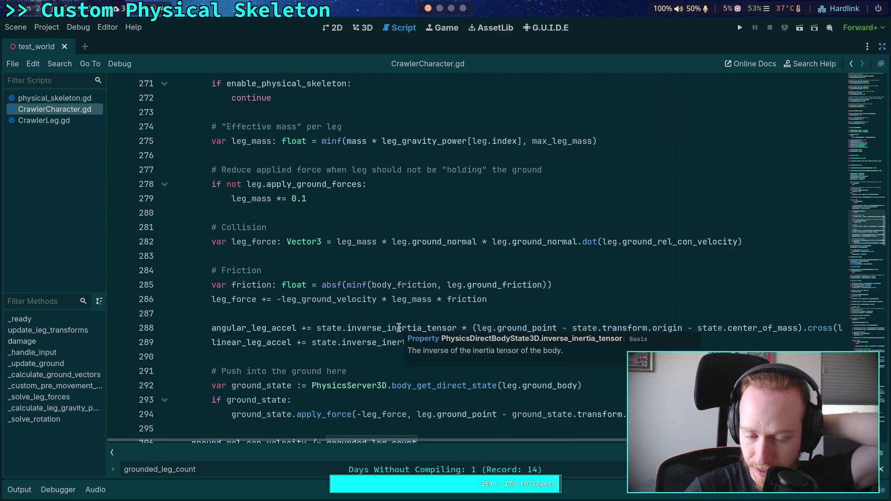
{"action": "left_click", "coordinate": [317, 251]}
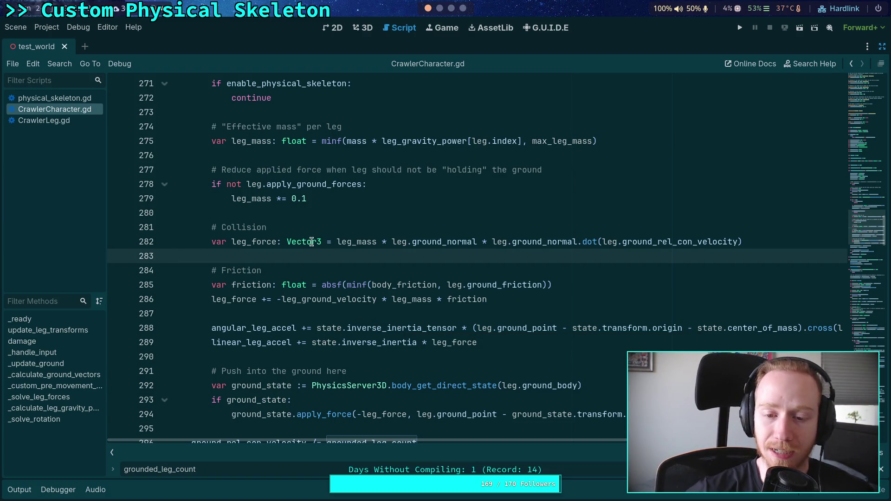
{"action": "mouse_move", "coordinate": [312, 242]}
{"action": "left_click", "coordinate": [253, 307]}
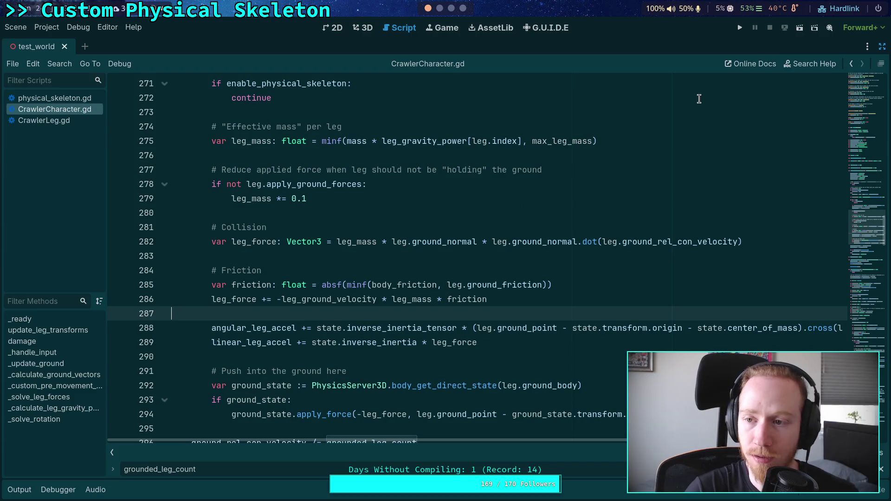
{"action": "left_click", "coordinate": [740, 28]}
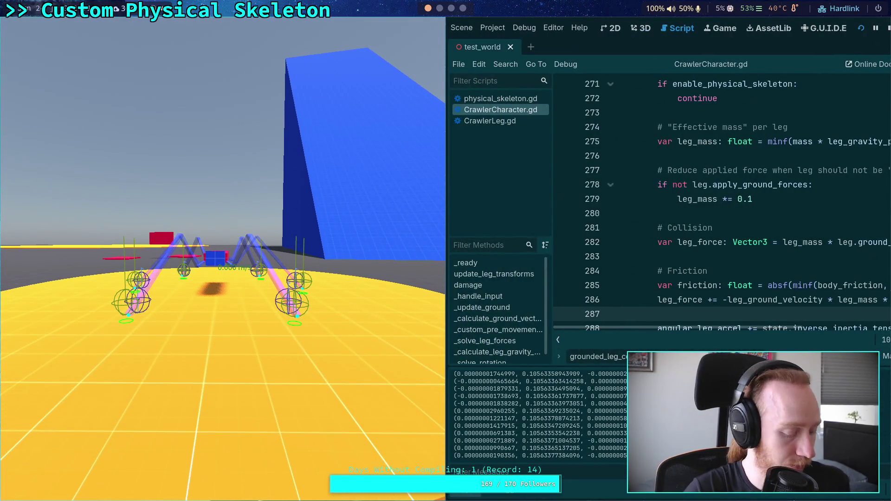
- Step the running crawler test forward tick by tick, then close the game
{"action": "key", "text": "space"}
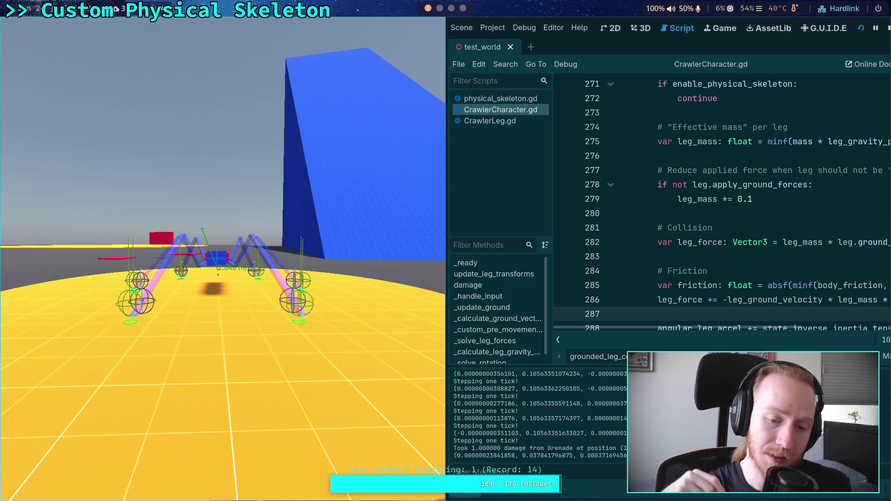
{"action": "key", "text": "period"}
{"action": "key", "text": "period"}
{"action": "key", "text": "period"}
{"action": "key", "text": "period"}
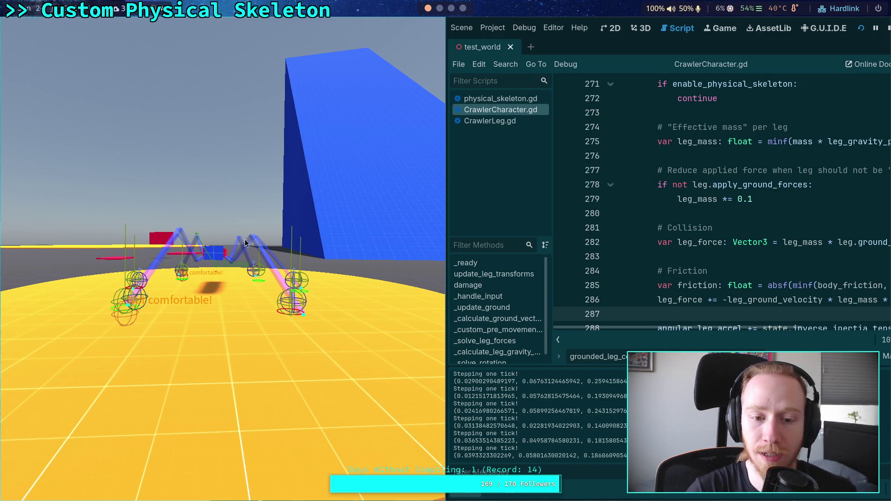
{"action": "left_click", "coordinate": [887, 30]}
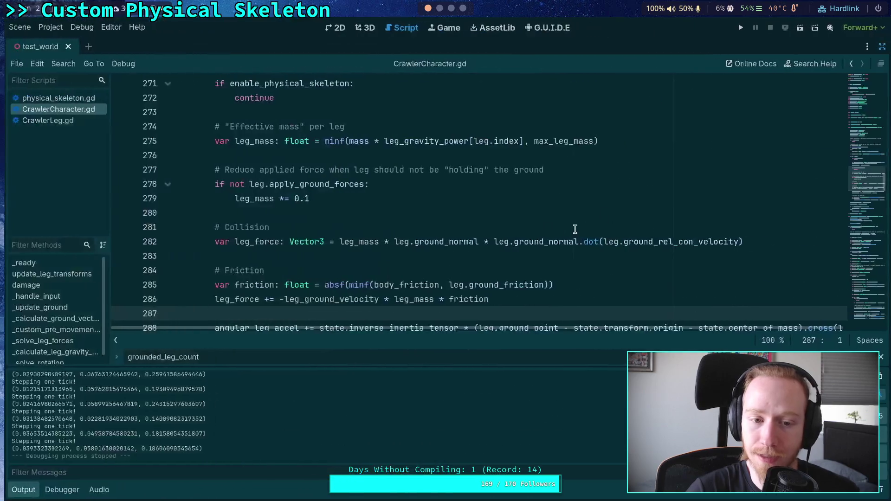
- Collapse the Output panel so the script fills more of the editor
{"action": "scroll", "coordinate": [464, 255], "scroll_direction": "down", "scroll_amount": 1}
{"action": "scroll", "coordinate": [278, 254], "scroll_direction": "up", "scroll_amount": 4}
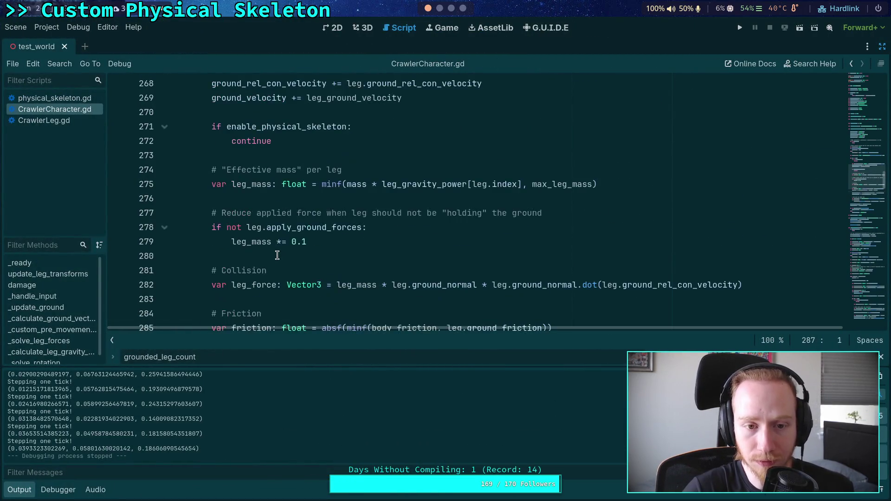
{"action": "left_click", "coordinate": [21, 490]}
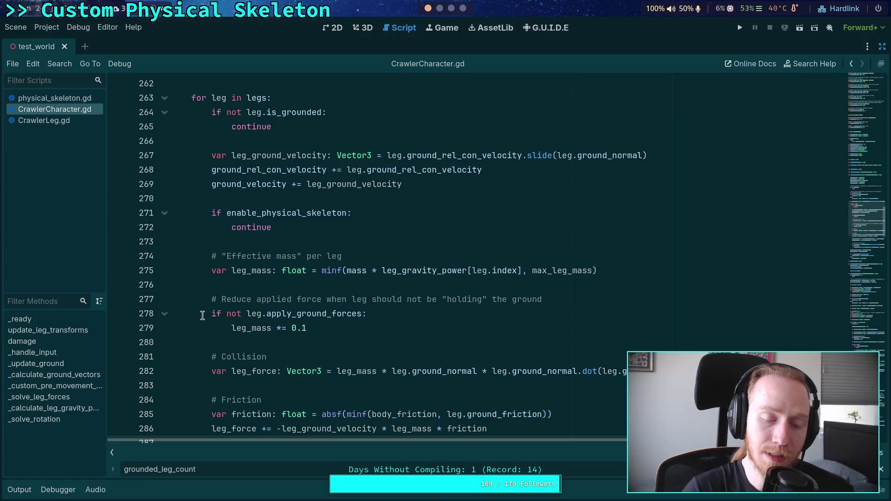
{"action": "left_click", "coordinate": [261, 342]}
- Append ' * 0.5' to the collision leg_force on line 282 and run the test world
{"action": "scroll", "coordinate": [261, 340], "scroll_direction": "down", "scroll_amount": 2}
{"action": "scroll", "coordinate": [260, 339], "scroll_direction": "down", "scroll_amount": 2}
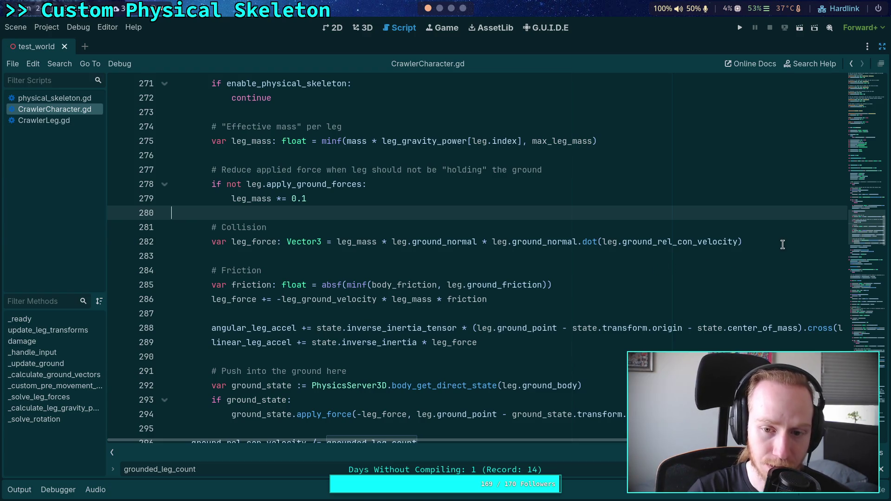
{"action": "left_click", "coordinate": [783, 245]}
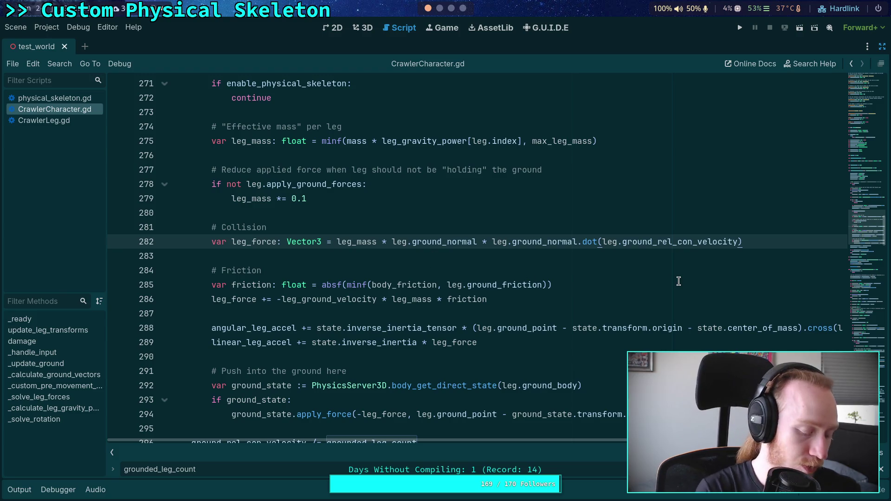
{"action": "type", "text": "*"}
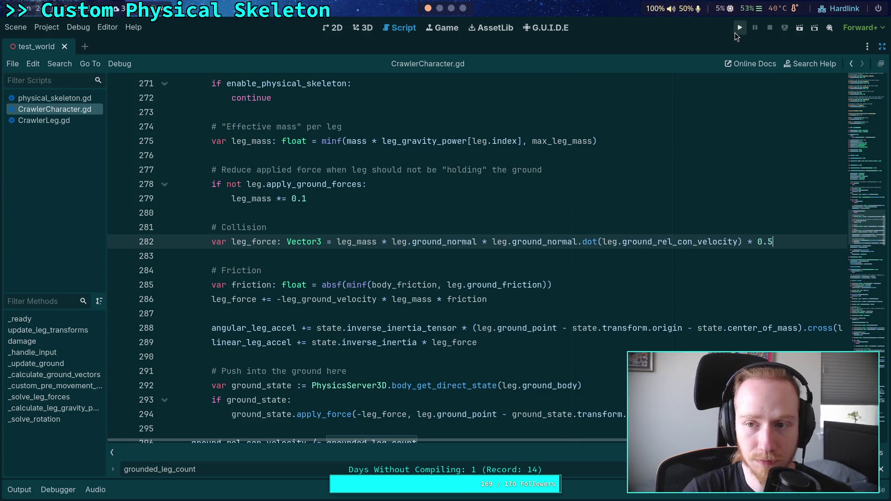
{"action": "left_click", "coordinate": [737, 32]}
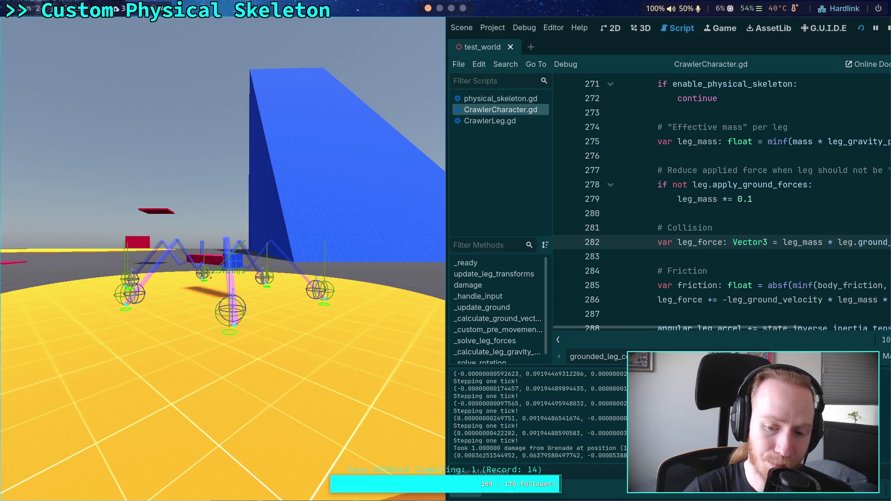
- Step the crawler simulation a few ticks, resume it, close the game, then relaunch it
{"action": "key", "text": "period"}
{"action": "key", "text": "period"}
{"action": "key", "text": "period"}
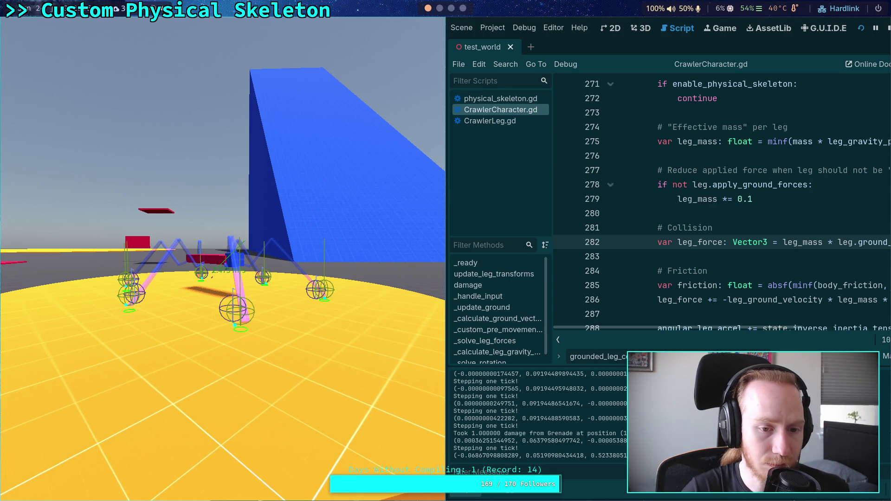
{"action": "key", "text": "period"}
{"action": "key", "text": "period"}
{"action": "key", "text": "period"}
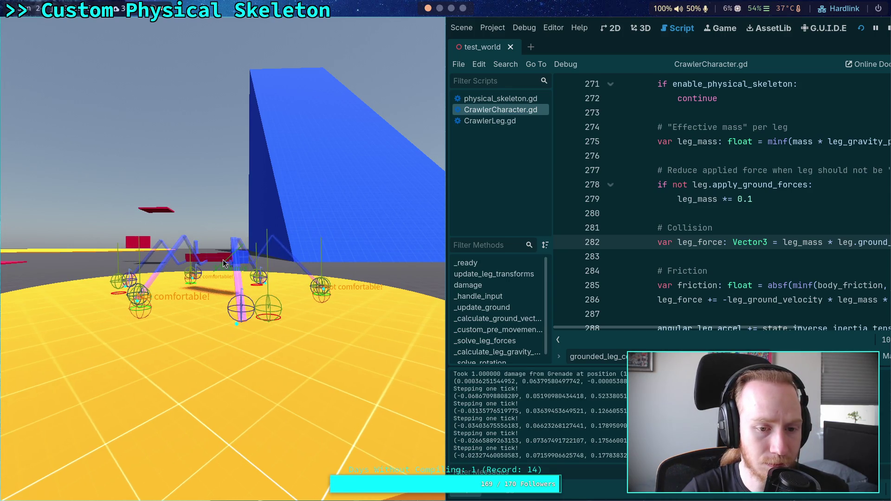
{"action": "key", "text": "p"}
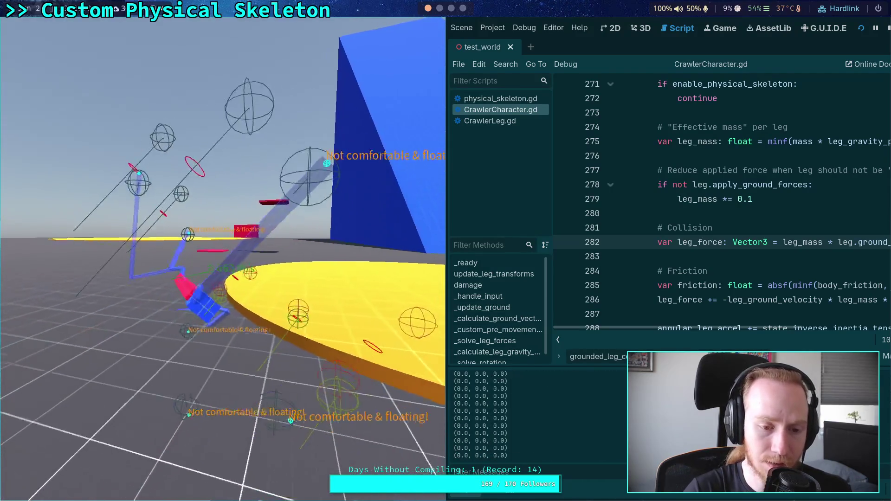
{"action": "left_click", "coordinate": [889, 29]}
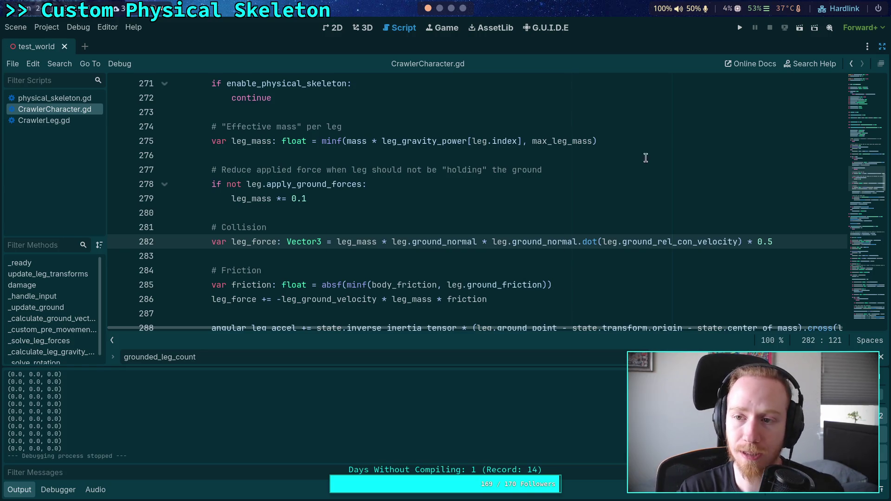
{"action": "left_click", "coordinate": [740, 27]}
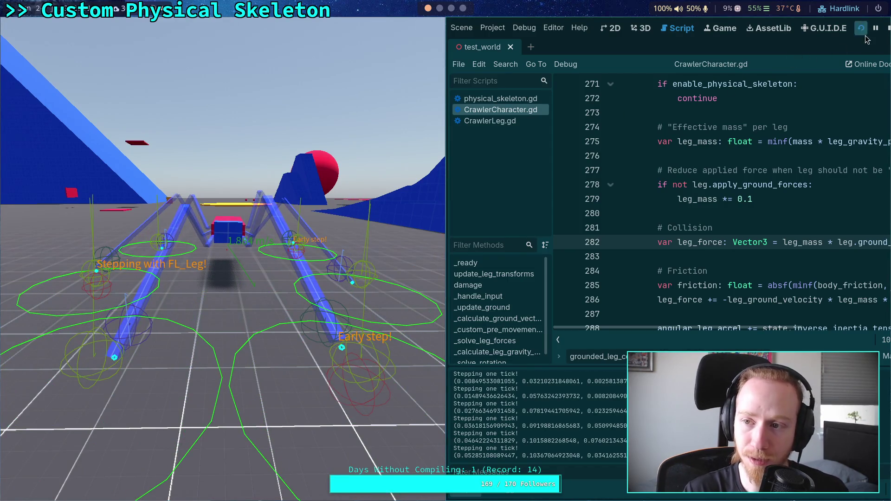
- Stop the running crawler test scene
{"action": "left_click", "coordinate": [888, 28]}
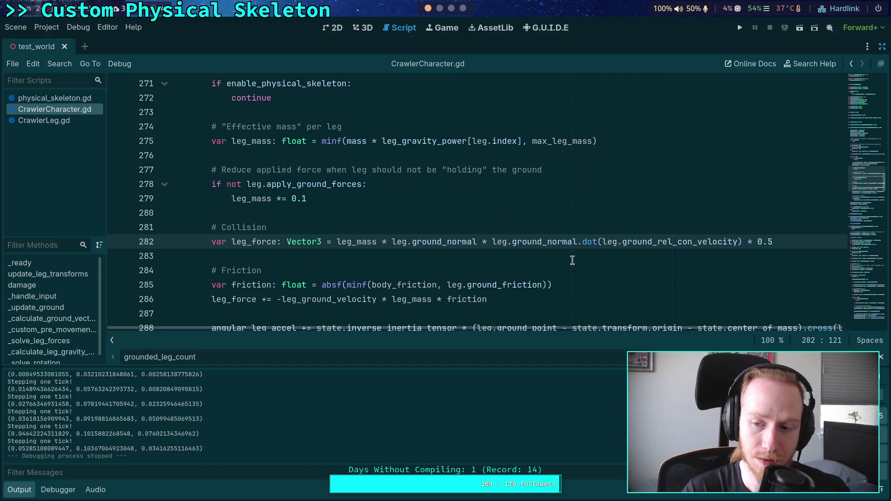
- Run the crawler test world with the changed line 282 multiplier, then stop it
{"action": "scroll", "coordinate": [686, 242], "scroll_direction": "down", "scroll_amount": 1}
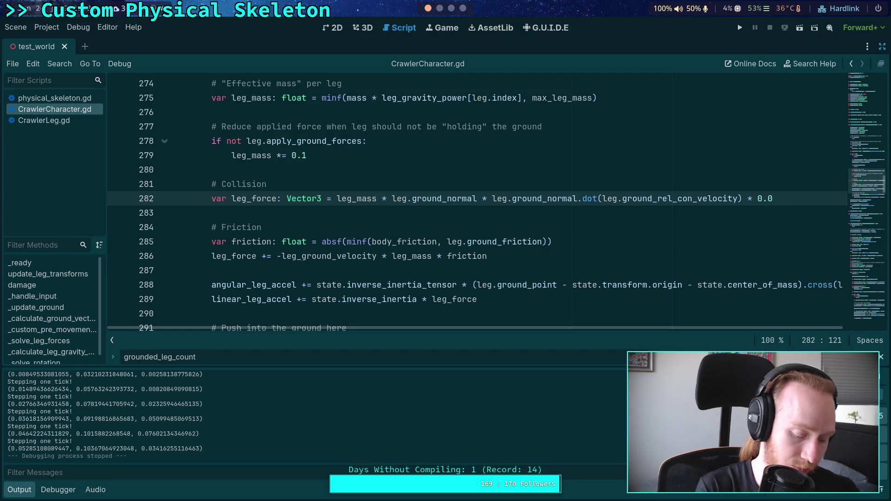
{"action": "left_click", "coordinate": [740, 27]}
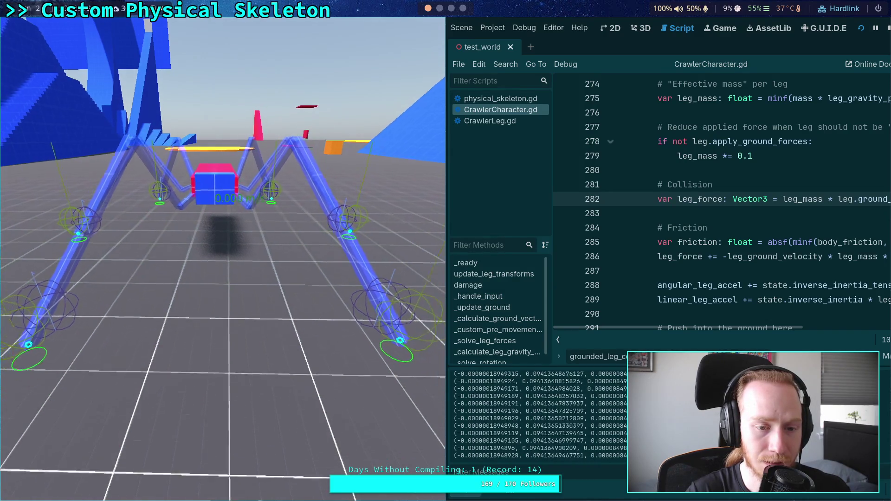
{"action": "left_click", "coordinate": [887, 30]}
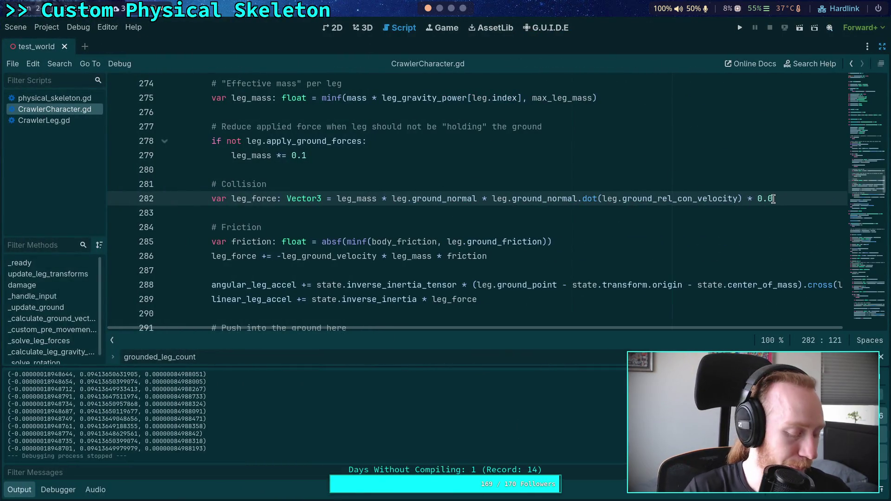
- Save CrawlerCharacter.gd with the 0.5 multiplier and relaunch the test world
{"action": "key", "text": "ctrl+s"}
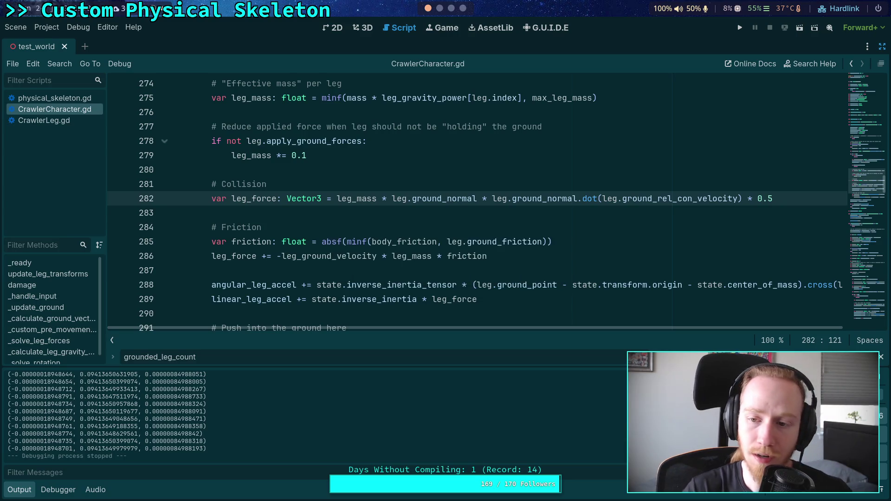
{"action": "left_click", "coordinate": [740, 28]}
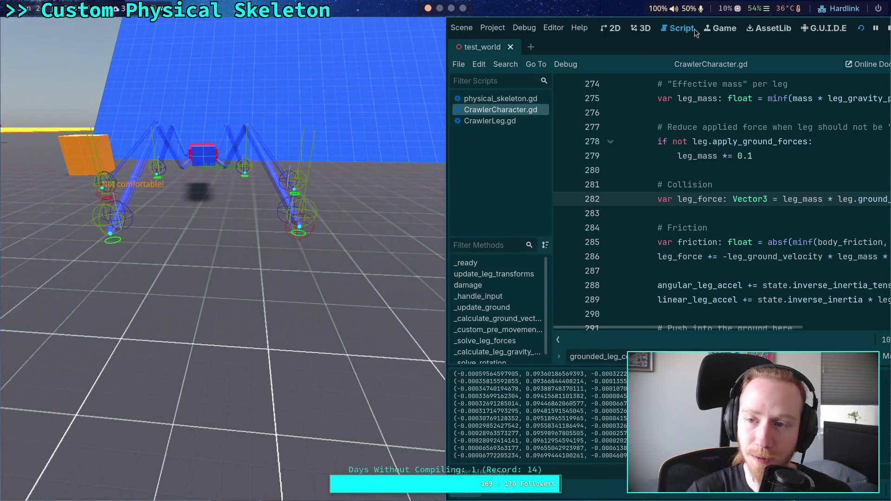
- Stop the crawler test run after watching the bot
{"action": "left_click", "coordinate": [888, 29]}
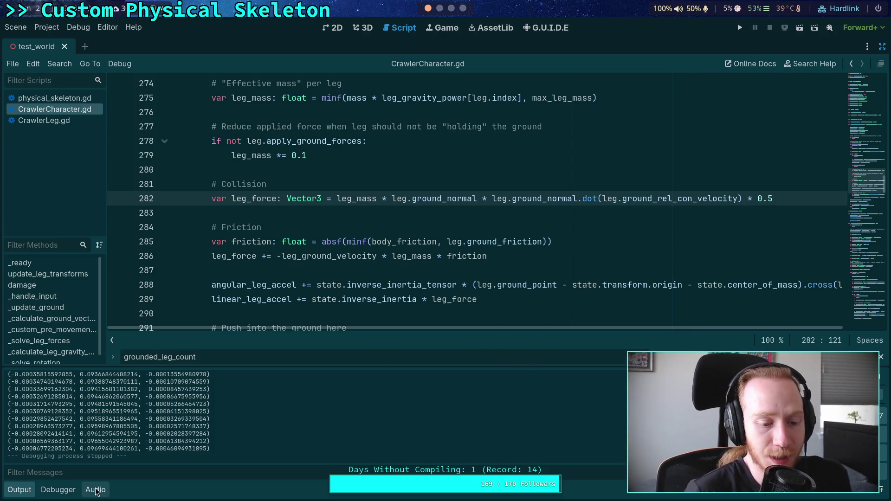
- Hide the Output panel and browse the push-into-ground code in CrawlerCharacter.gd
{"action": "left_click", "coordinate": [20, 490]}
{"action": "left_click", "coordinate": [258, 377]}
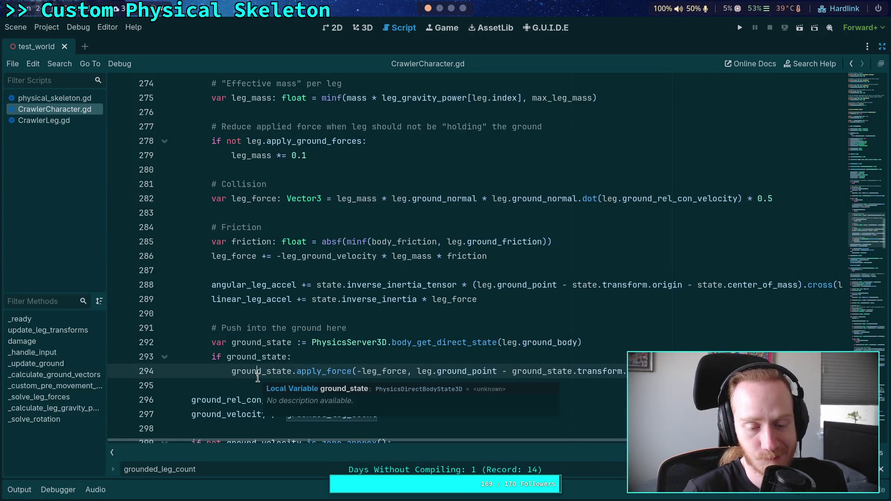
{"action": "scroll", "coordinate": [249, 352], "scroll_direction": "up", "scroll_amount": 5}
{"action": "scroll", "coordinate": [249, 353], "scroll_direction": "down", "scroll_amount": 2}
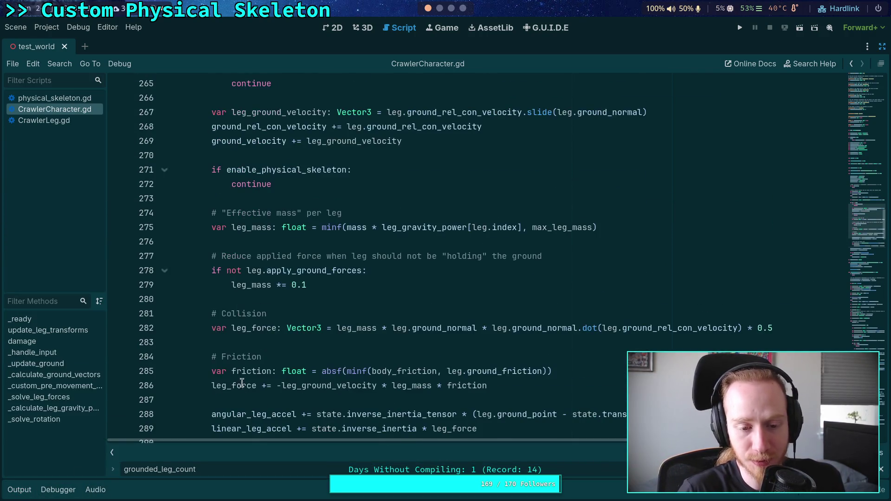
{"action": "left_click", "coordinate": [251, 343]}
{"action": "scroll", "coordinate": [251, 337], "scroll_direction": "up", "scroll_amount": 6}
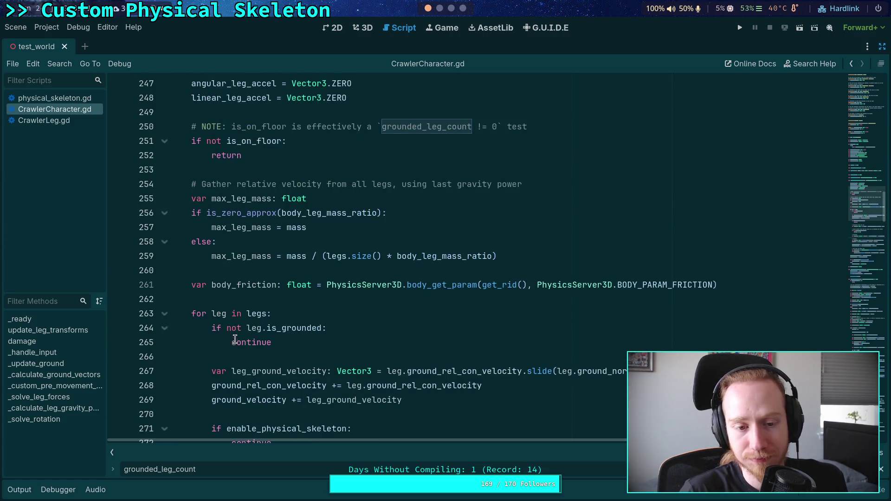
{"action": "scroll", "coordinate": [229, 296], "scroll_direction": "up", "scroll_amount": 3}
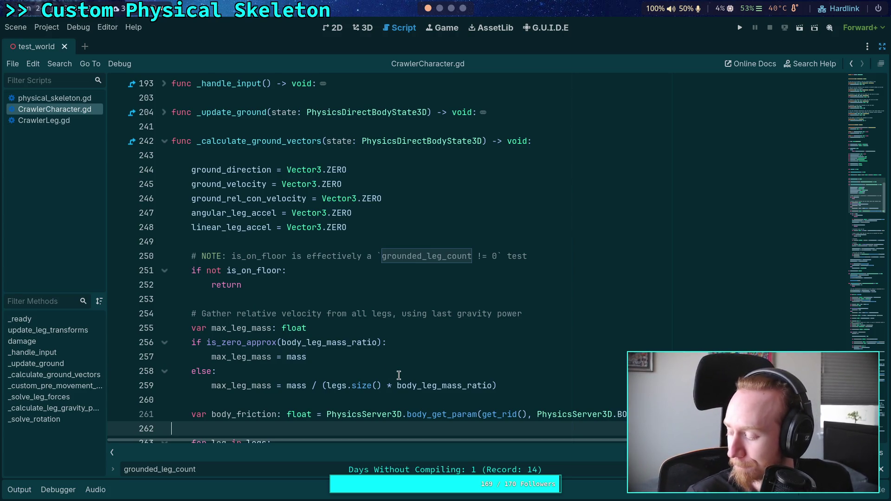
- Look over _calculate_ground_vectors near line 253, then switch to the Crawler Bot plan in Obsidian
{"action": "left_click", "coordinate": [280, 299]}
{"action": "scroll", "coordinate": [344, 339], "scroll_direction": "down", "scroll_amount": 2}
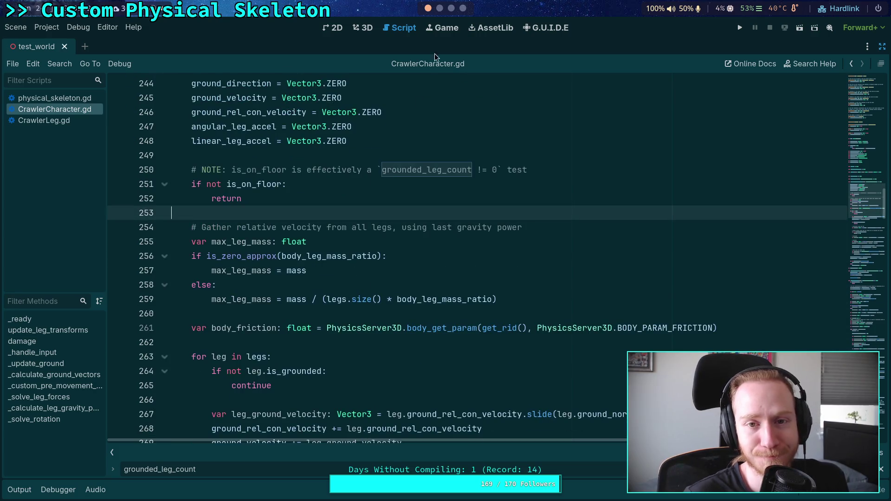
{"action": "left_click", "coordinate": [444, 8]}
{"action": "left_click", "coordinate": [451, 8]}
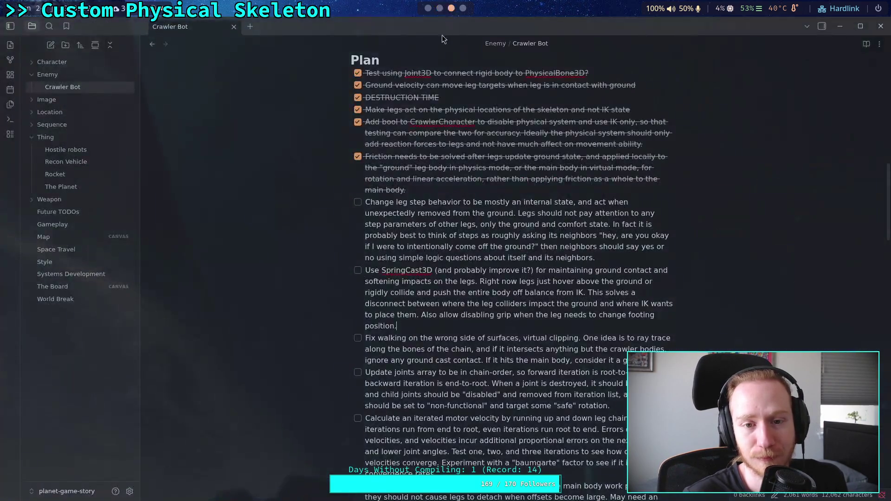
- Reread the 'Change leg step behavior' plan item, then return to the Godot script editor
{"action": "mouse_move", "coordinate": [624, 260]}
{"action": "left_mouse_down"}
{"action": "mouse_move", "coordinate": [329, 192]}
{"action": "mouse_move", "coordinate": [307, 199]}
{"action": "left_mouse_up"}
{"action": "left_click", "coordinate": [477, 225]}
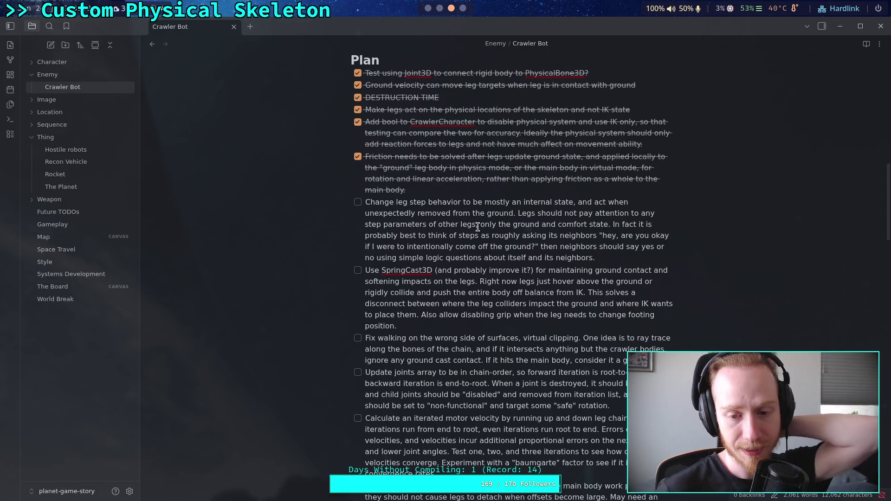
{"action": "left_click", "coordinate": [428, 8]}
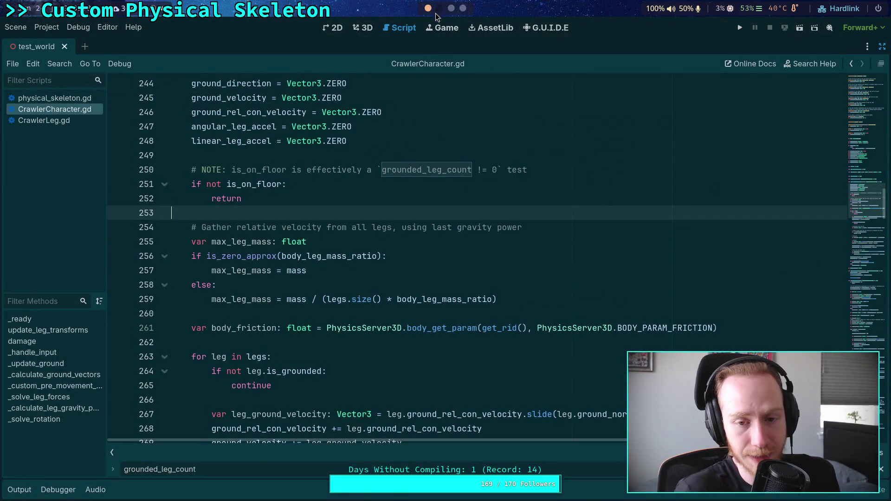
- Review _solve_leg_forces, then restore the side docks to show CrawlerBot's CrawlerCharacter Inspector properties
{"action": "scroll", "coordinate": [306, 292], "scroll_direction": "up", "scroll_amount": 3}
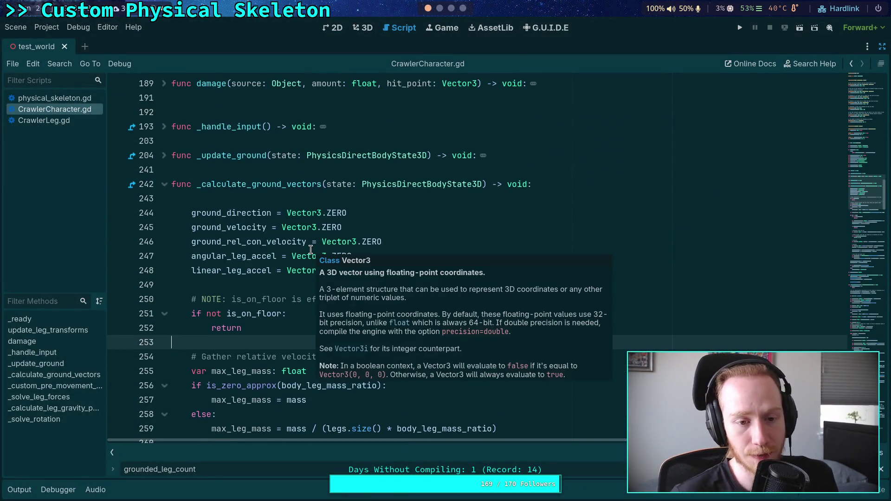
{"action": "scroll", "coordinate": [244, 241], "scroll_direction": "down", "scroll_amount": 8}
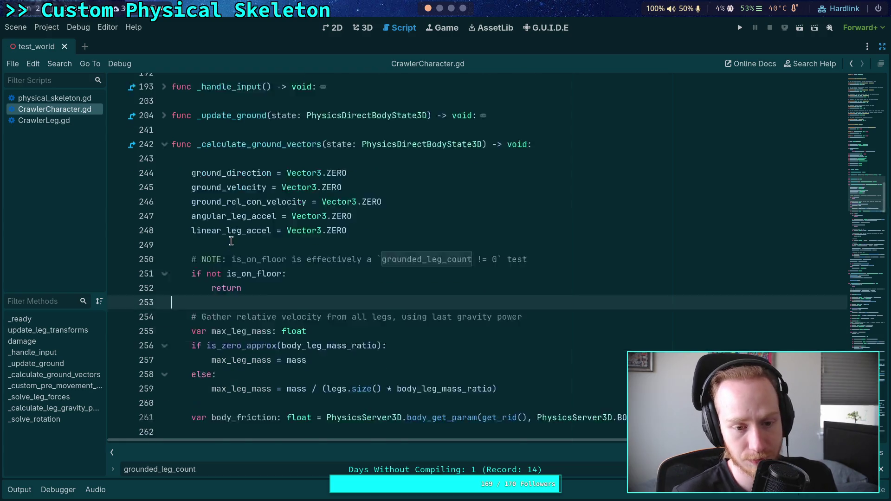
{"action": "scroll", "coordinate": [244, 241], "scroll_direction": "down", "scroll_amount": 8}
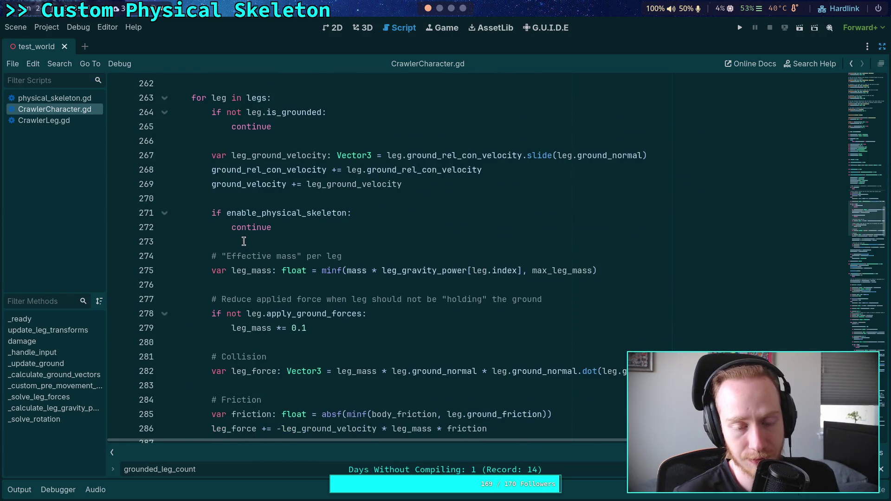
{"action": "scroll", "coordinate": [243, 241], "scroll_direction": "down", "scroll_amount": 7}
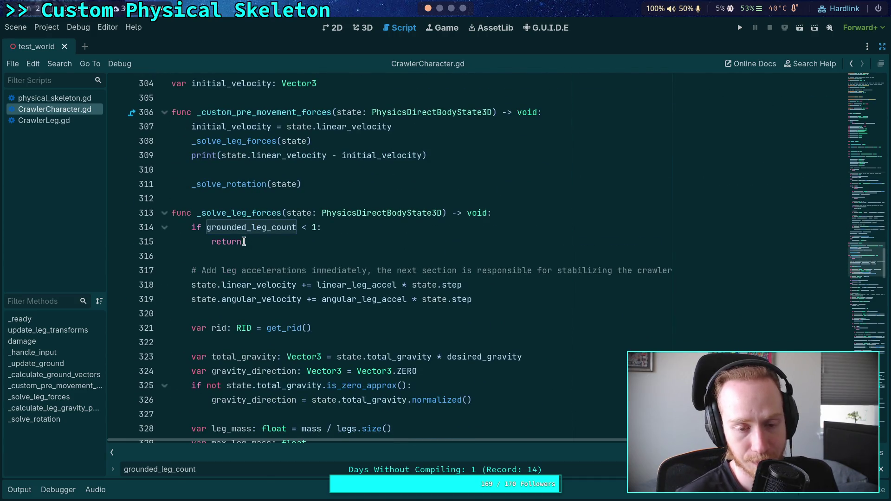
{"action": "scroll", "coordinate": [243, 241], "scroll_direction": "down", "scroll_amount": 13}
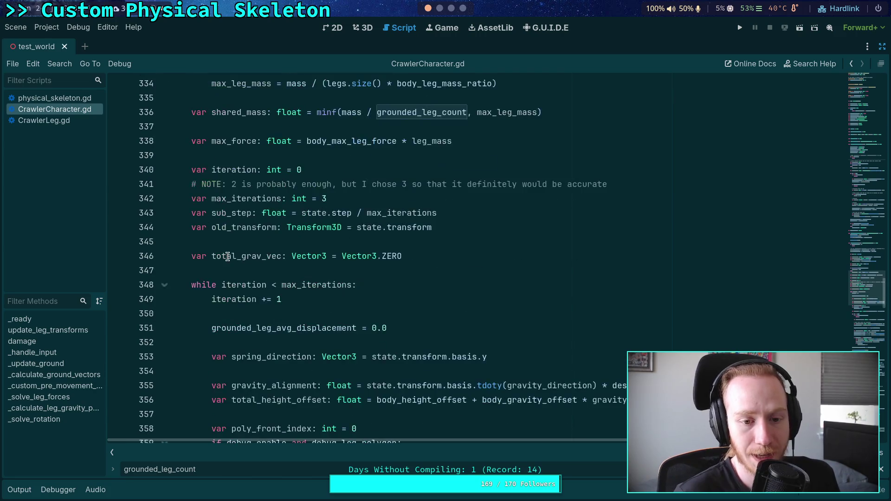
{"action": "scroll", "coordinate": [228, 256], "scroll_direction": "down", "scroll_amount": 9}
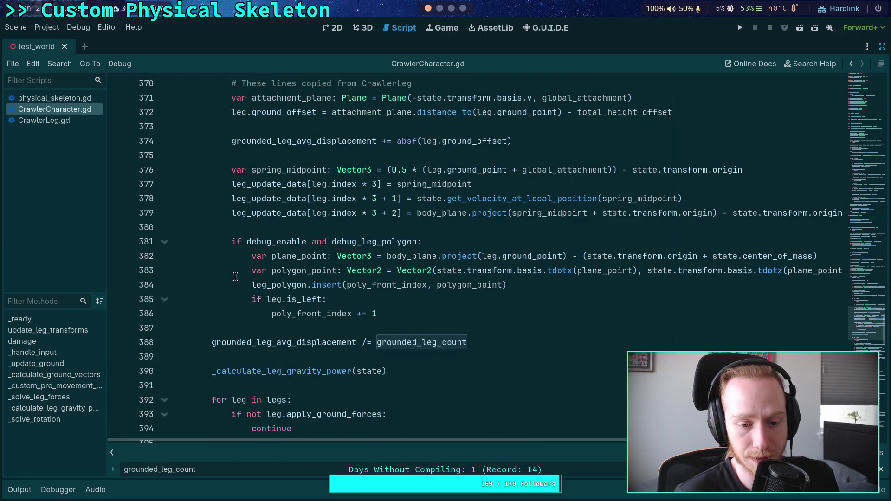
{"action": "scroll", "coordinate": [215, 329], "scroll_direction": "down", "scroll_amount": 9}
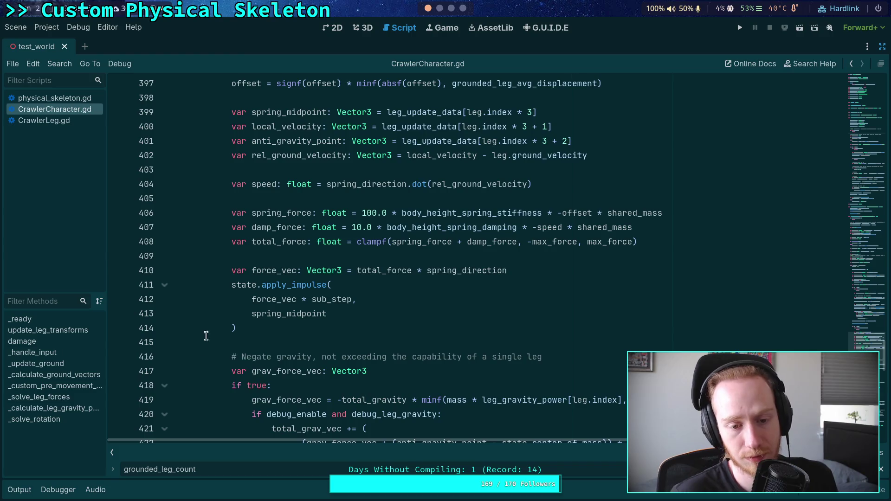
{"action": "scroll", "coordinate": [209, 333], "scroll_direction": "down", "scroll_amount": 15}
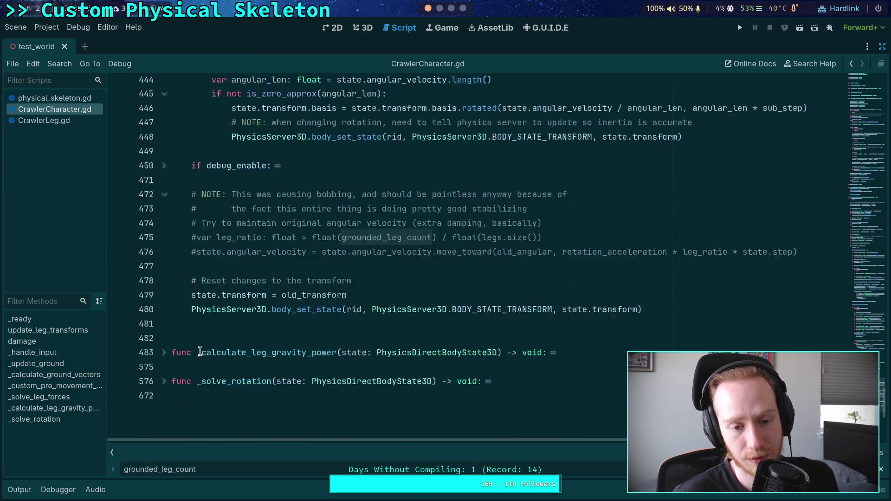
{"action": "scroll", "coordinate": [201, 351], "scroll_direction": "up", "scroll_amount": 3}
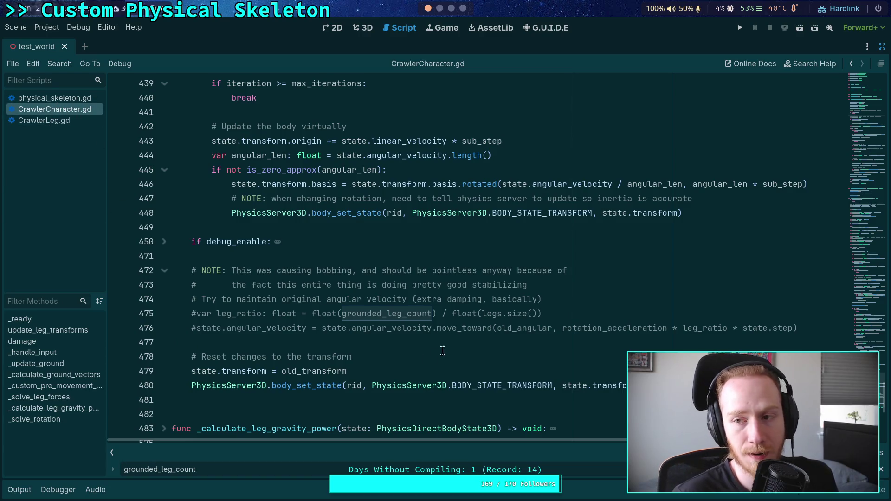
{"action": "left_click", "coordinate": [883, 47]}
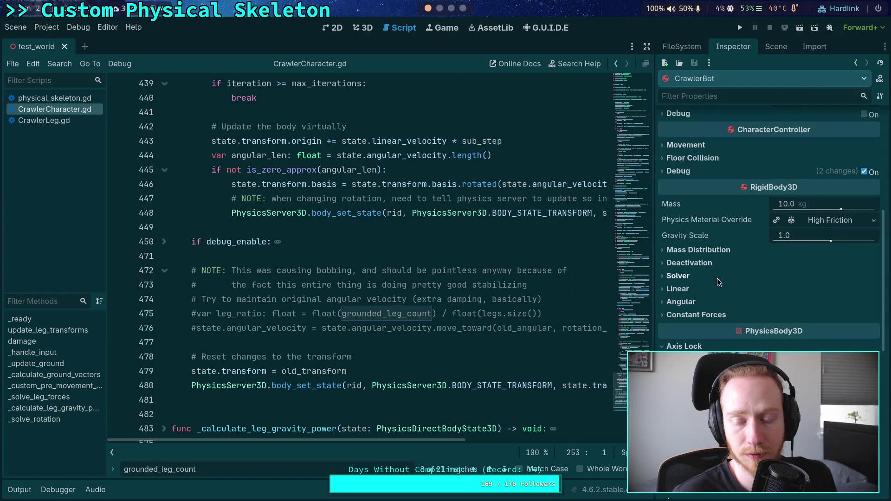
{"action": "scroll", "coordinate": [719, 309], "scroll_direction": "up", "scroll_amount": 5}
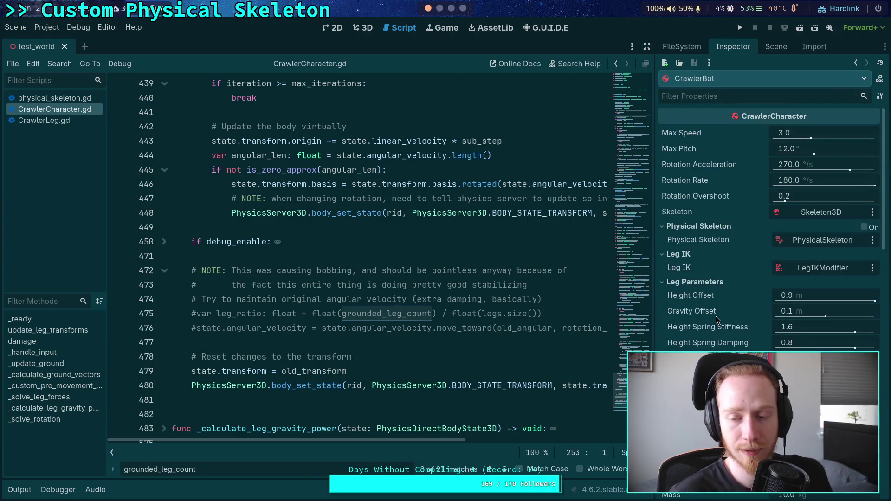
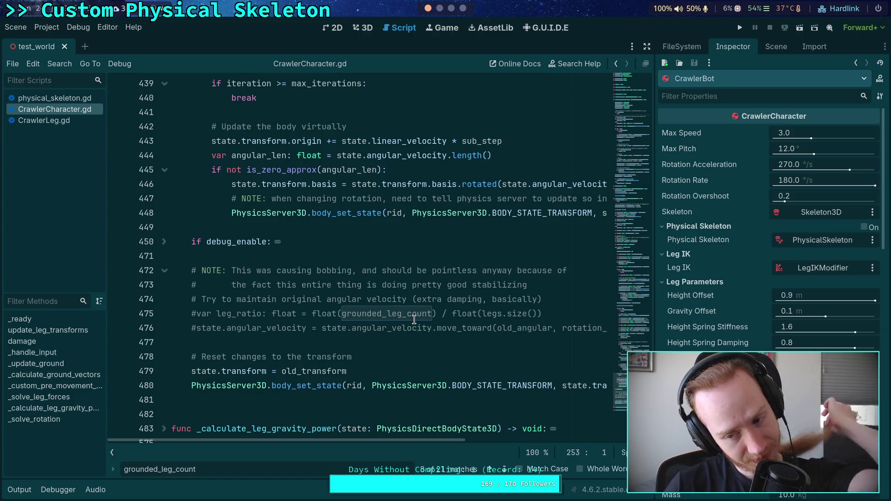
- Dismiss the grounded_leg_count search and switch to the terminal workspace
{"action": "left_click", "coordinate": [383, 347]}
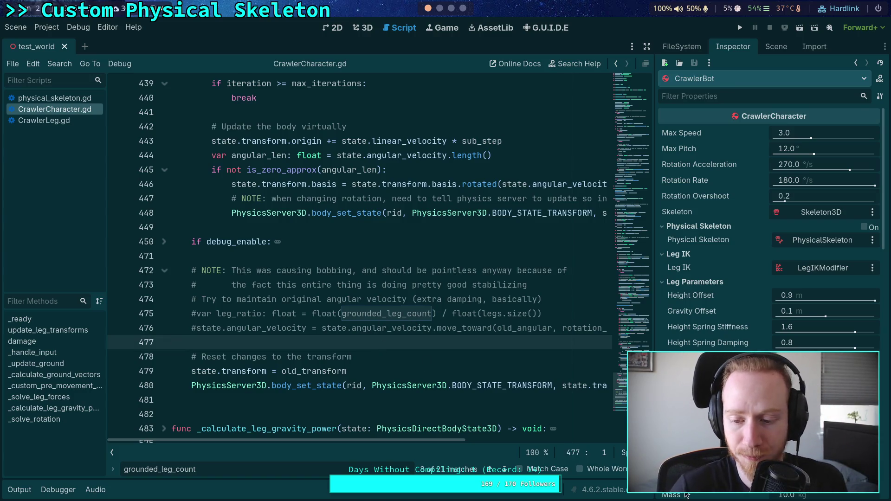
{"action": "key", "text": "Escape"}
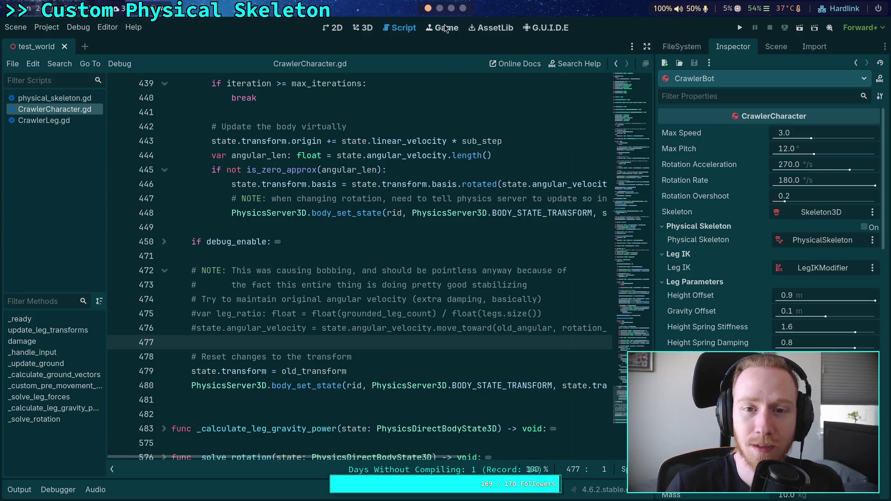
{"action": "key", "text": "super+1"}
- Check git status for the four modified files, review the git diff, then return to Godot
{"action": "type", "text": "git"}
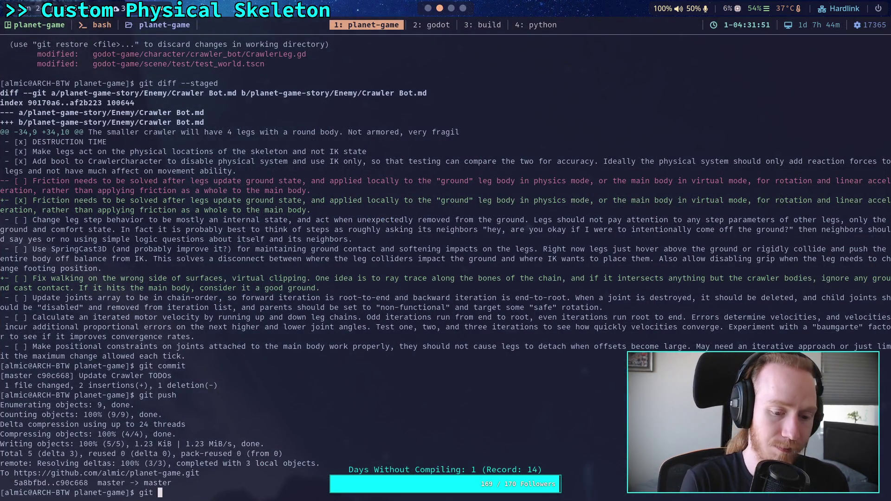
{"action": "type", "text": "\\"}
{"action": "key", "text": "Return"}
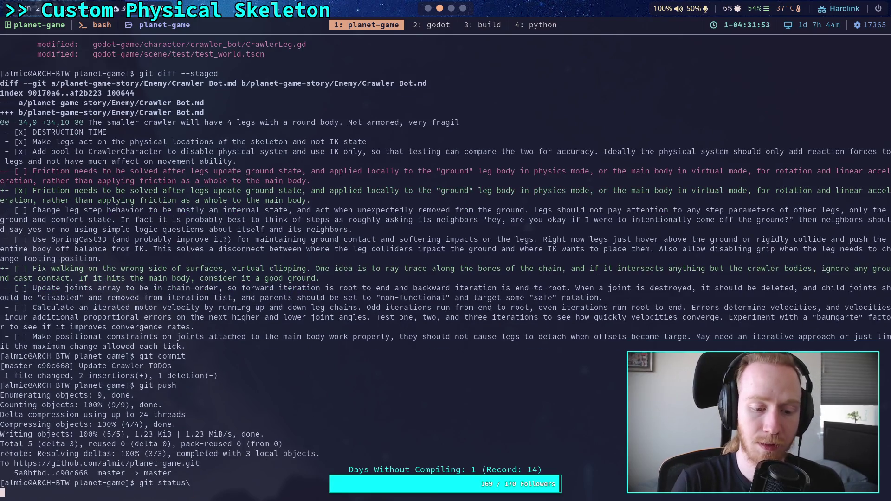
{"action": "key", "text": "Return"}
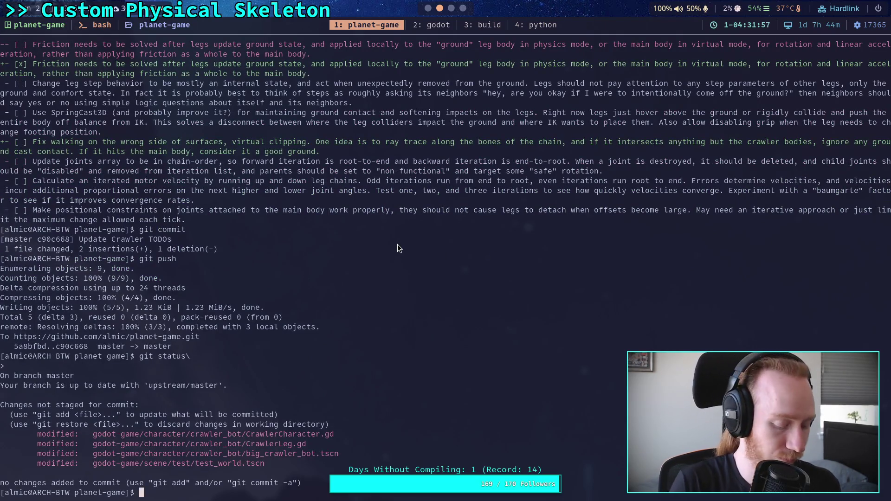
{"action": "type", "text": "git dif"}
{"action": "key", "text": "Return"}
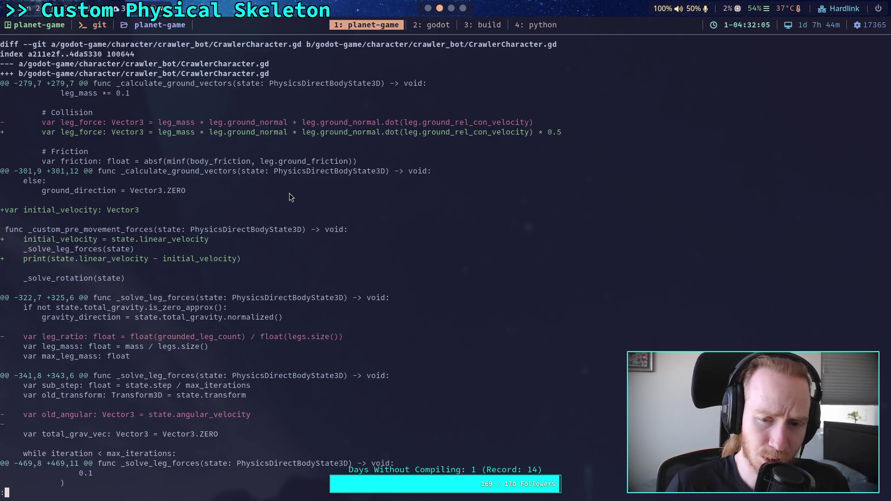
{"action": "key", "text": "super+1"}
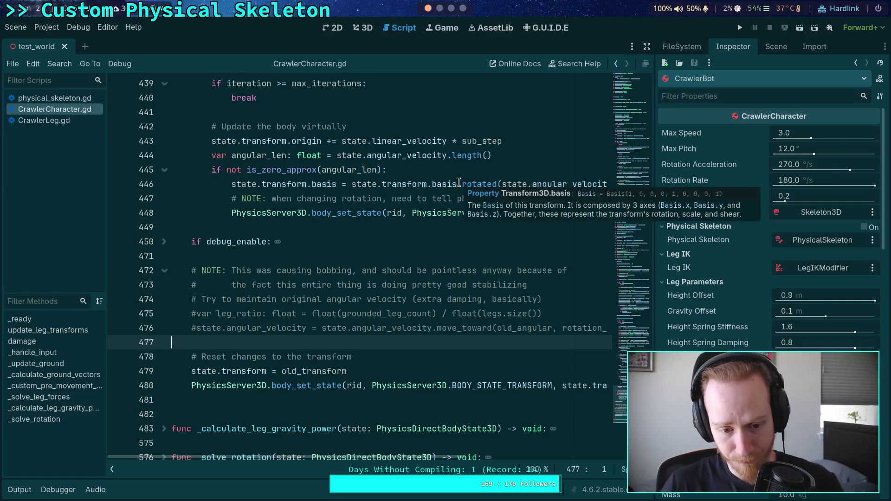
- Scroll up to line 313 of CrawlerCharacter.gd and fold the _solve_leg_forces function
{"action": "left_click", "coordinate": [272, 231]}
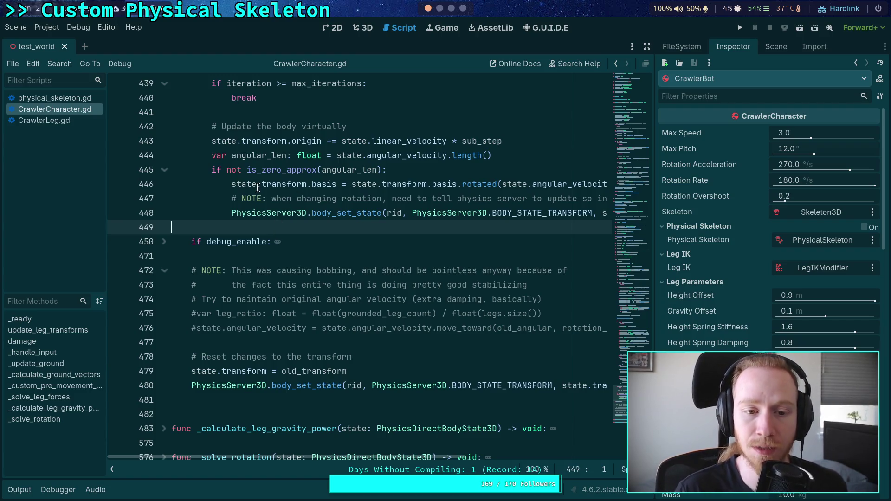
{"action": "mouse_move", "coordinate": [257, 188]}
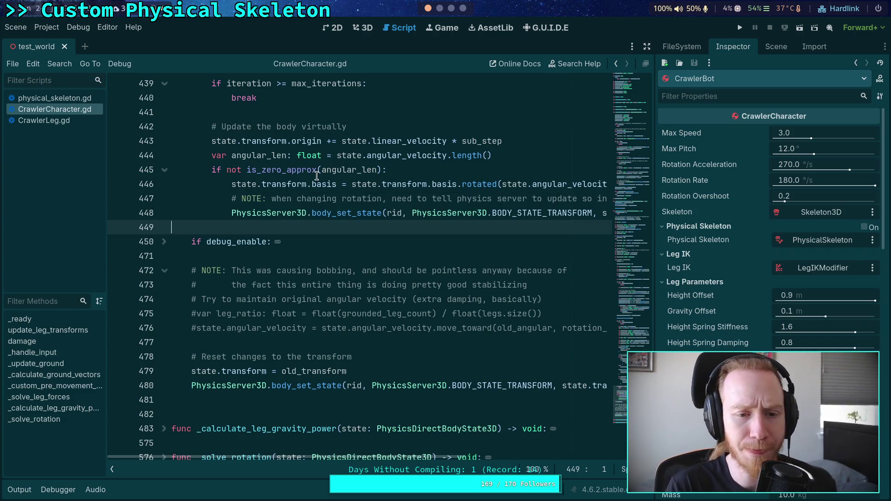
{"action": "scroll", "coordinate": [314, 178], "scroll_direction": "up", "scroll_amount": 10}
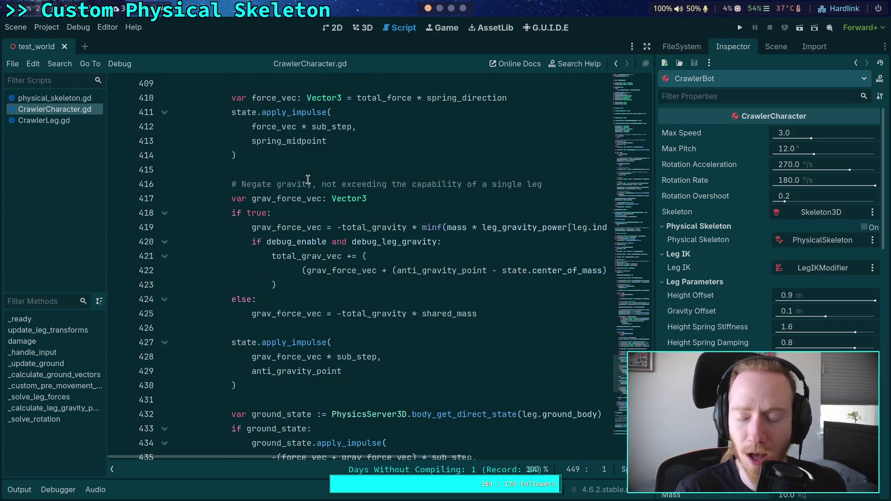
{"action": "left_click", "coordinate": [331, 169]}
{"action": "scroll", "coordinate": [306, 193], "scroll_direction": "up", "scroll_amount": 19}
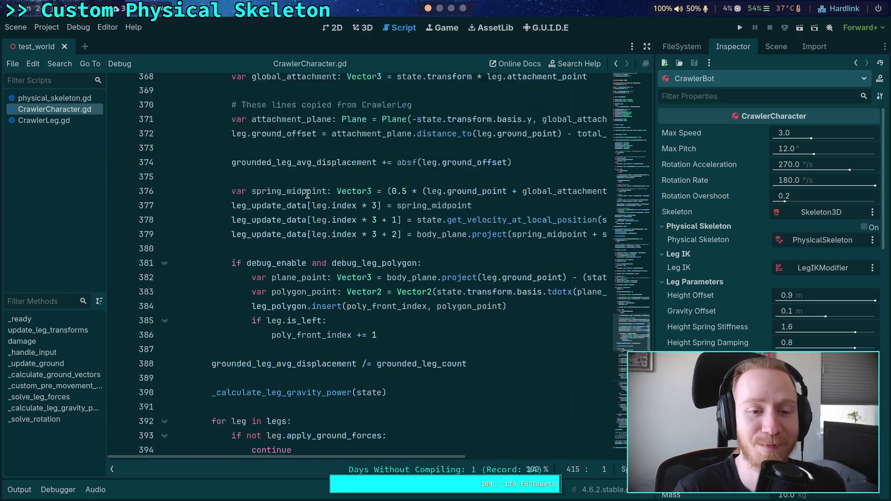
{"action": "scroll", "coordinate": [306, 193], "scroll_direction": "up", "scroll_amount": 19}
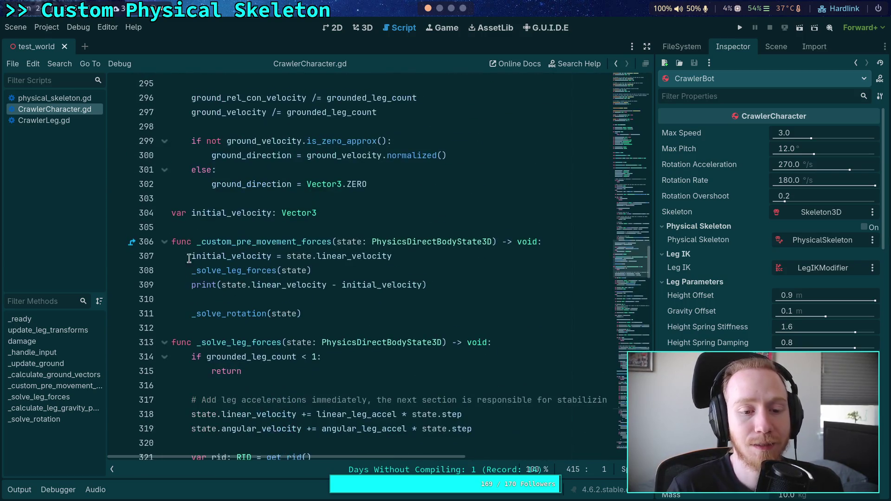
{"action": "left_click", "coordinate": [164, 343]}
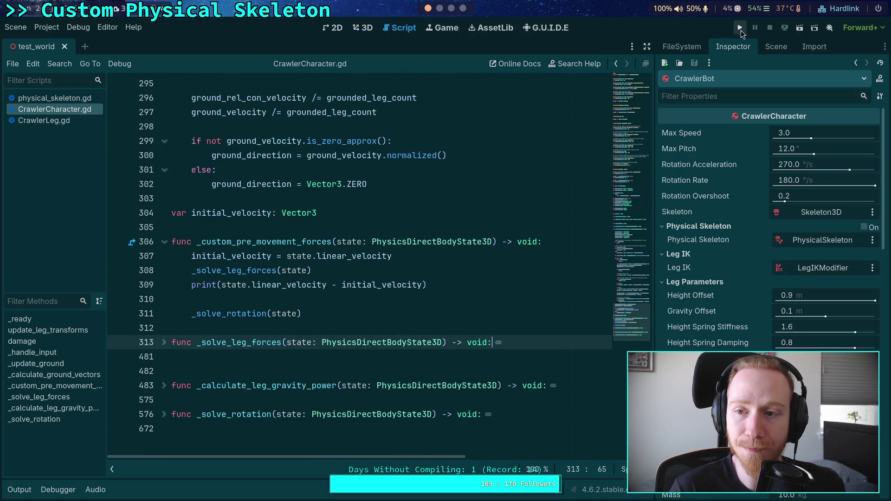
- Run the test scene to log per-tick velocity changes near (0.0005, 0.098, -0.0587), then stop it
{"action": "left_click", "coordinate": [740, 28]}
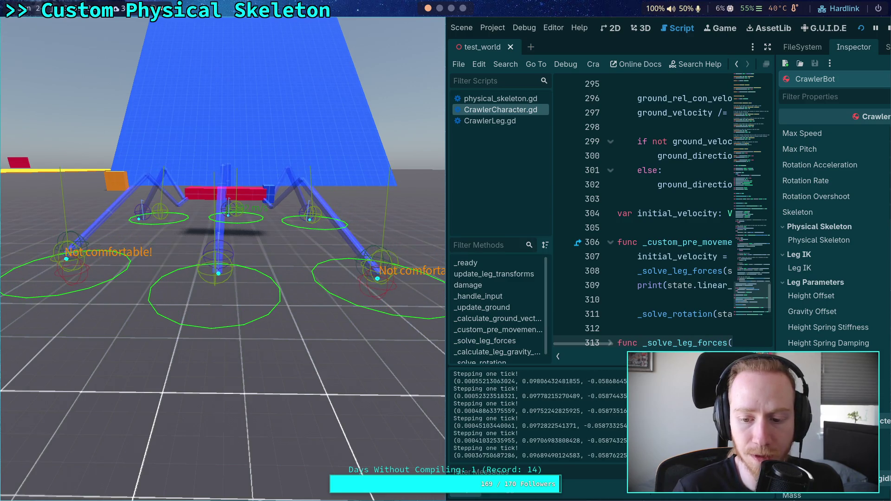
{"action": "left_click", "coordinate": [888, 28]}
{"action": "scroll", "coordinate": [378, 247], "scroll_direction": "down", "scroll_amount": 2}
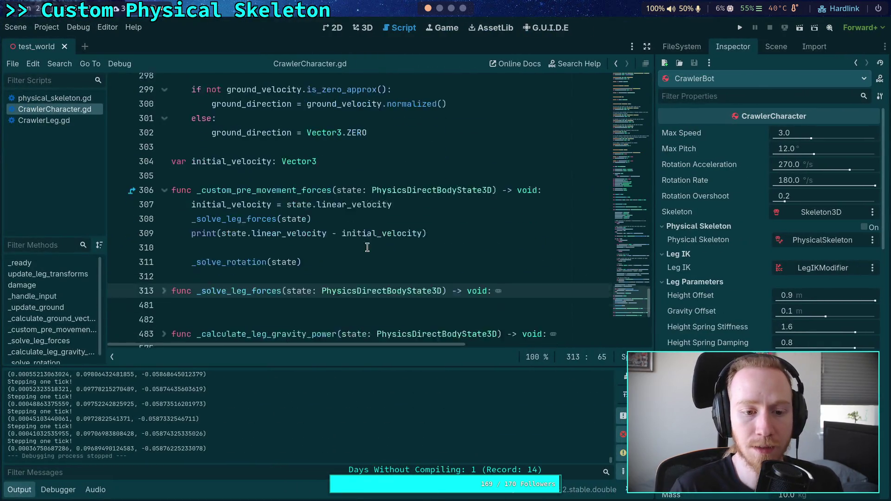
{"action": "left_click", "coordinate": [447, 205]}
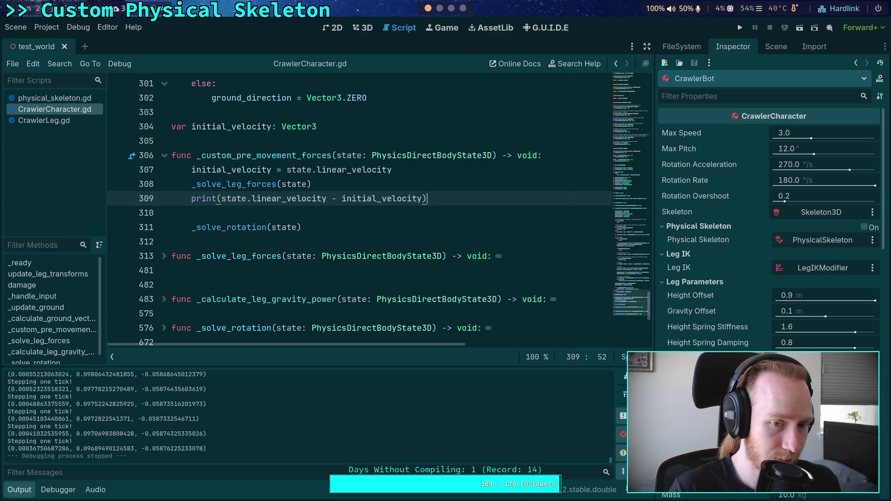
- Move the print line below _solve_rotation and the initial_velocity line below _solve_leg_forces
{"action": "scroll", "coordinate": [379, 212], "scroll_direction": "down", "scroll_amount": 1}
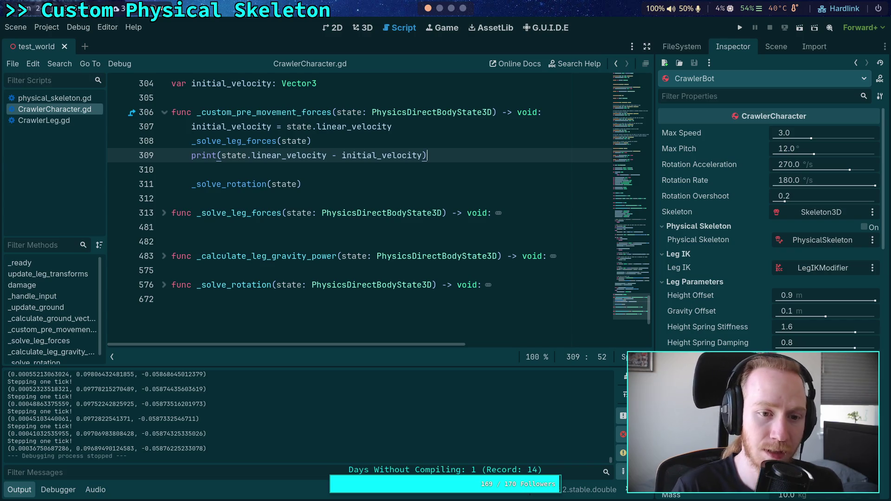
{"action": "key", "text": "alt+Down"}
{"action": "key", "text": "alt+Down"}
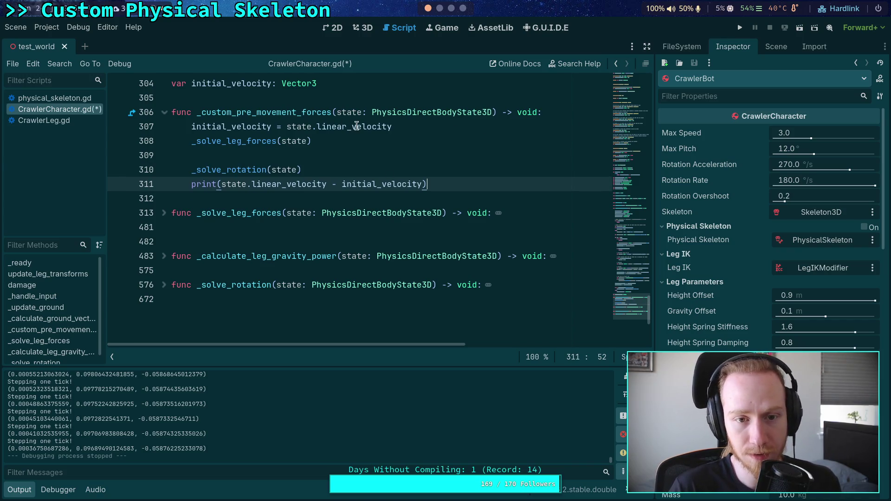
{"action": "left_click", "coordinate": [310, 126]}
{"action": "key", "text": "alt+Down"}
{"action": "key", "text": "alt+Down"}
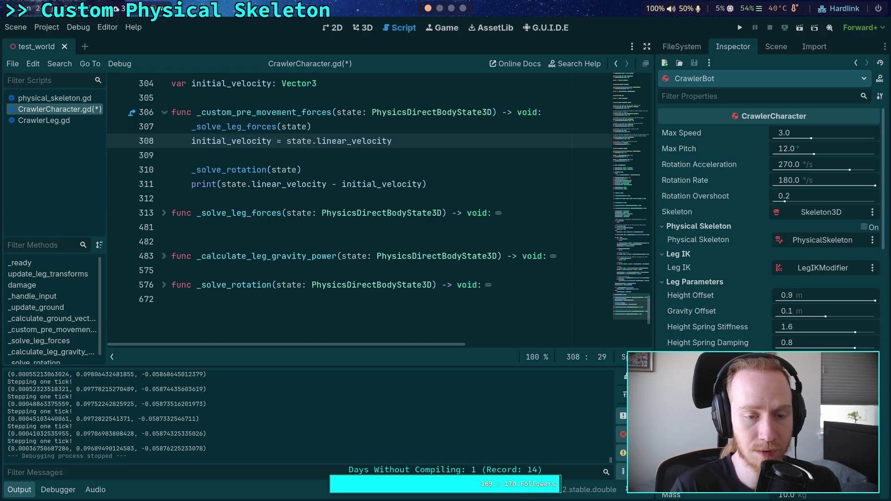
- Rerun the game, which now logs only (0.0, 0.0, 0.0), and stop it
{"action": "left_click", "coordinate": [740, 28]}
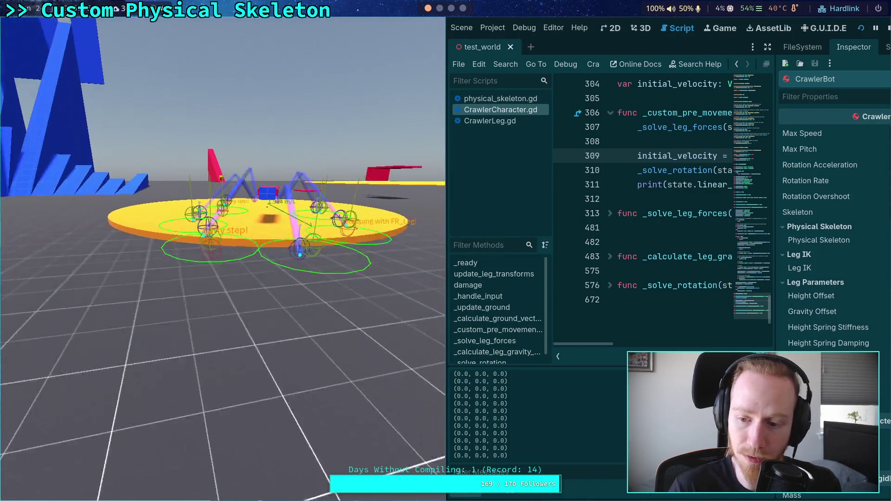
{"action": "left_click", "coordinate": [877, 29]}
{"action": "scroll", "coordinate": [250, 295], "scroll_direction": "up", "scroll_amount": 1}
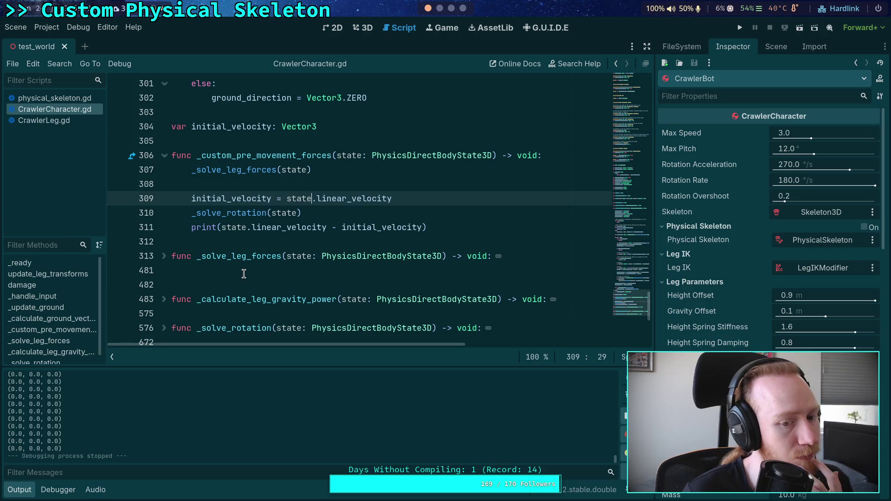
{"action": "scroll", "coordinate": [191, 263], "scroll_direction": "up", "scroll_amount": 10}
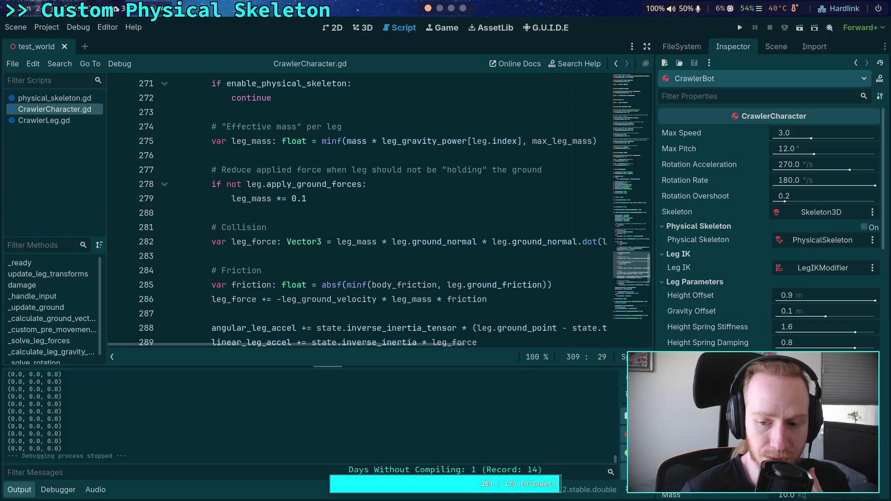
{"action": "left_click", "coordinate": [647, 46]}
{"action": "scroll", "coordinate": [321, 208], "scroll_direction": "up", "scroll_amount": 7}
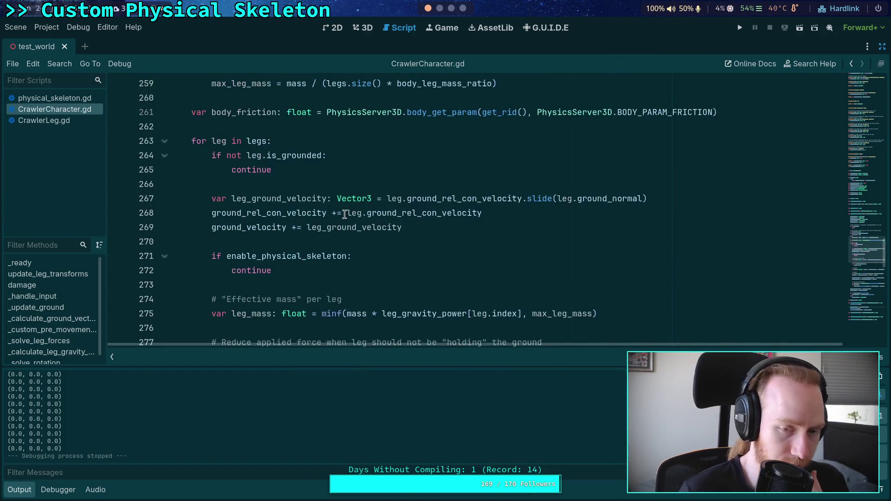
{"action": "scroll", "coordinate": [322, 208], "scroll_direction": "up", "scroll_amount": 5}
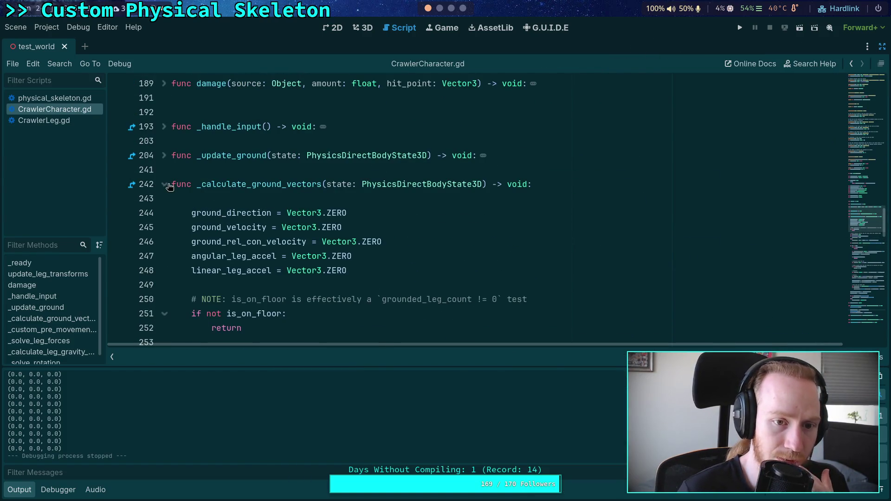
{"action": "left_click", "coordinate": [169, 185]}
{"action": "scroll", "coordinate": [171, 160], "scroll_direction": "up", "scroll_amount": 3}
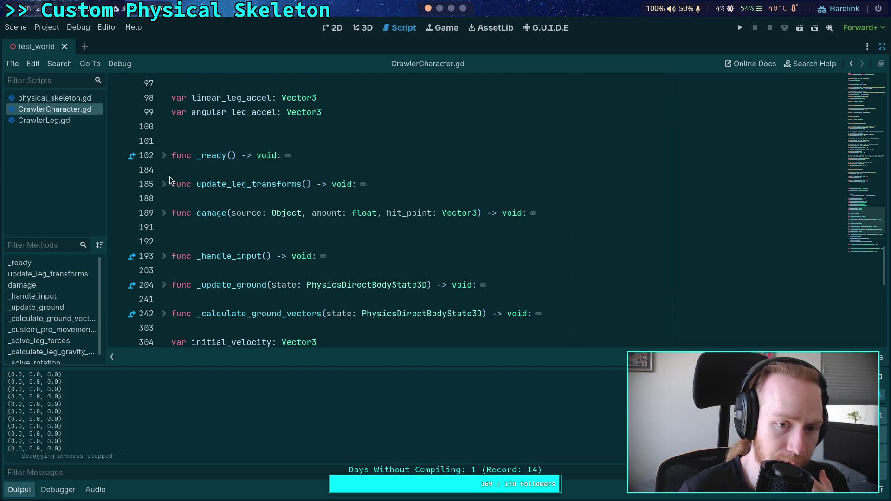
{"action": "left_click", "coordinate": [164, 257]}
{"action": "scroll", "coordinate": [172, 253], "scroll_direction": "down", "scroll_amount": 4}
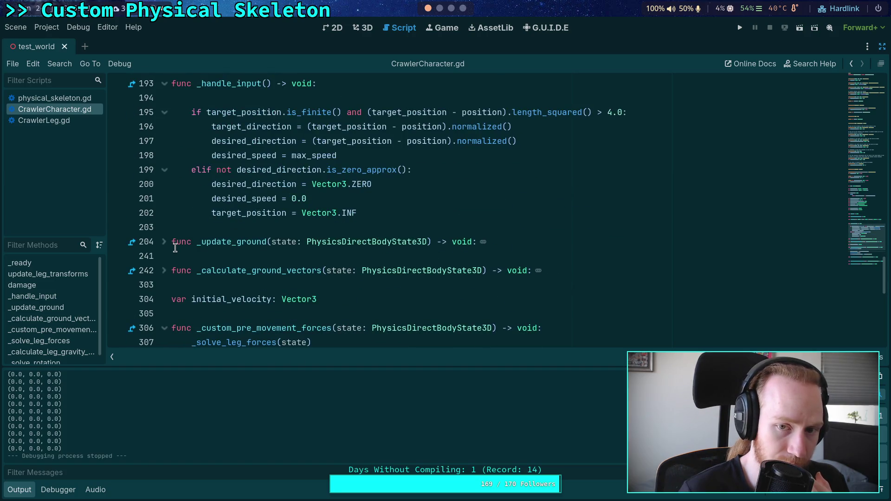
{"action": "scroll", "coordinate": [175, 247], "scroll_direction": "up", "scroll_amount": 1}
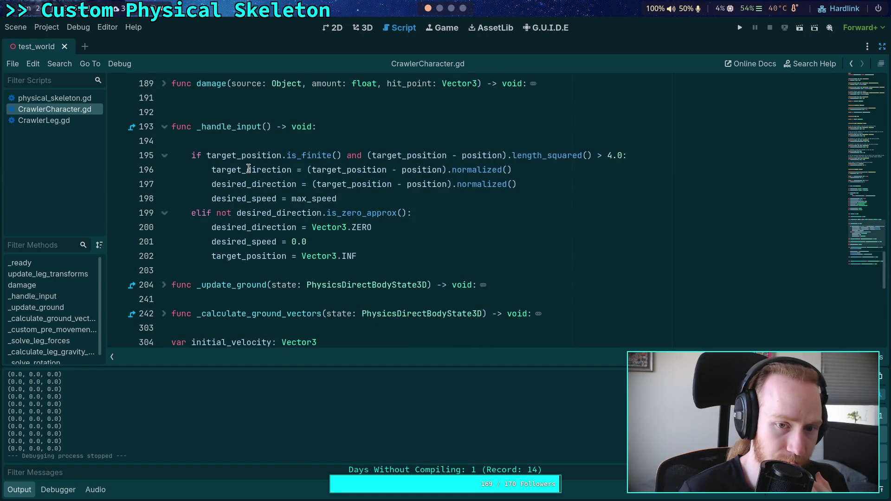
{"action": "mouse_move", "coordinate": [249, 169]}
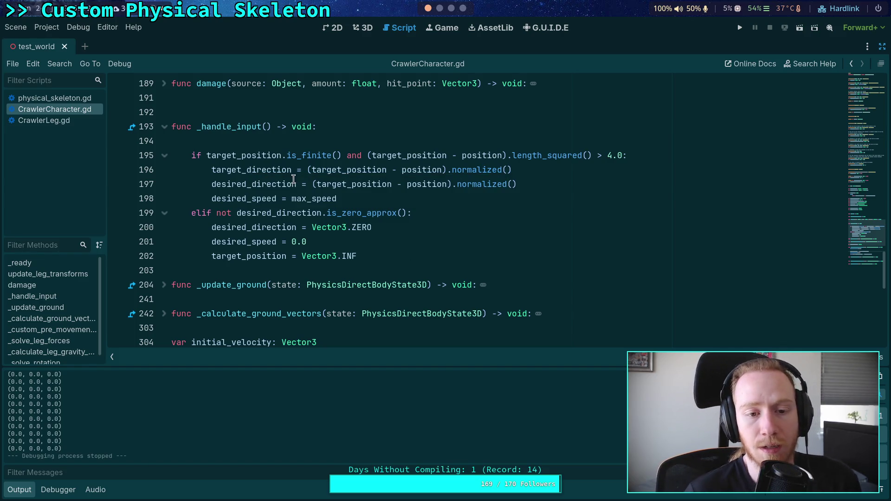
{"action": "double_click", "coordinate": [224, 188]}
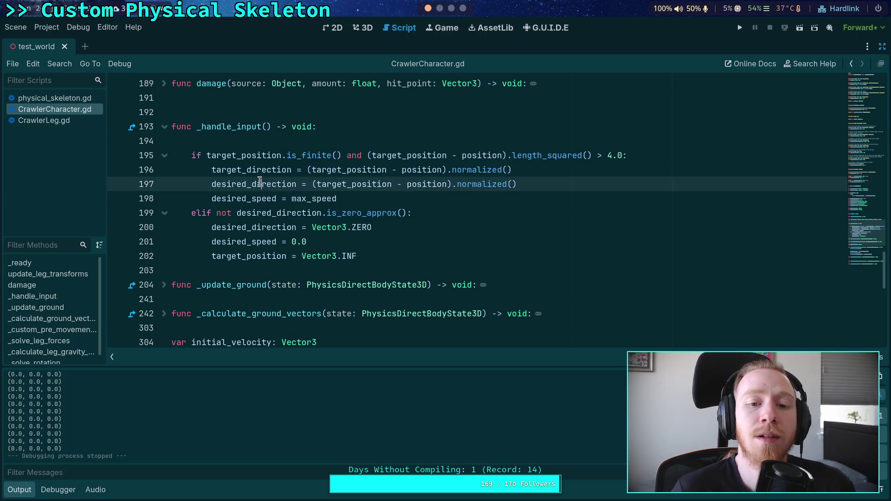
{"action": "mouse_move", "coordinate": [230, 182]}
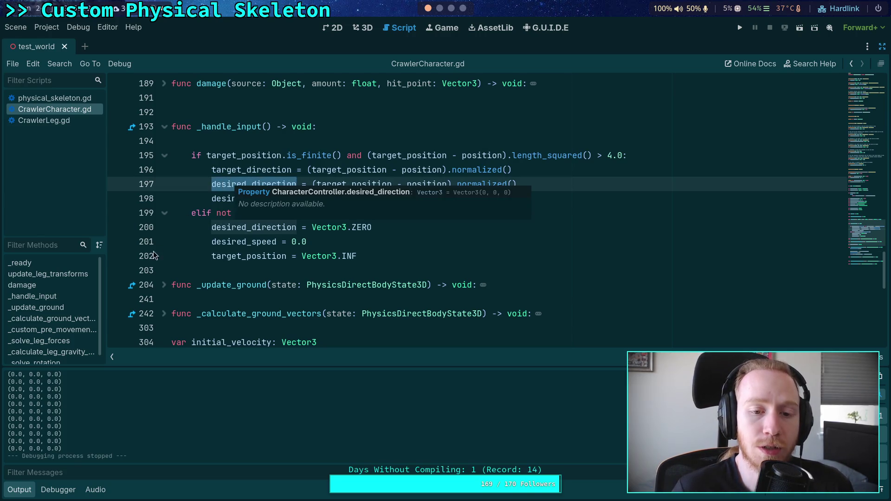
{"action": "scroll", "coordinate": [204, 259], "scroll_direction": "down", "scroll_amount": 6}
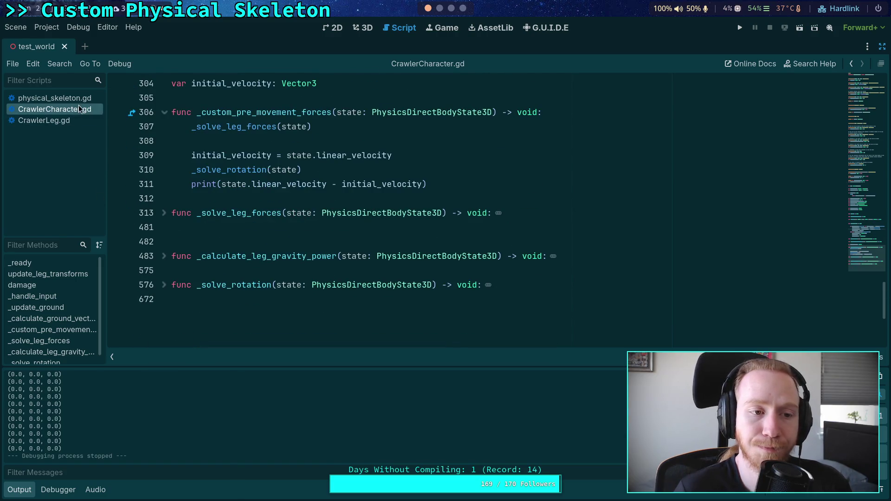
{"action": "scroll", "coordinate": [327, 239], "scroll_direction": "up", "scroll_amount": 10}
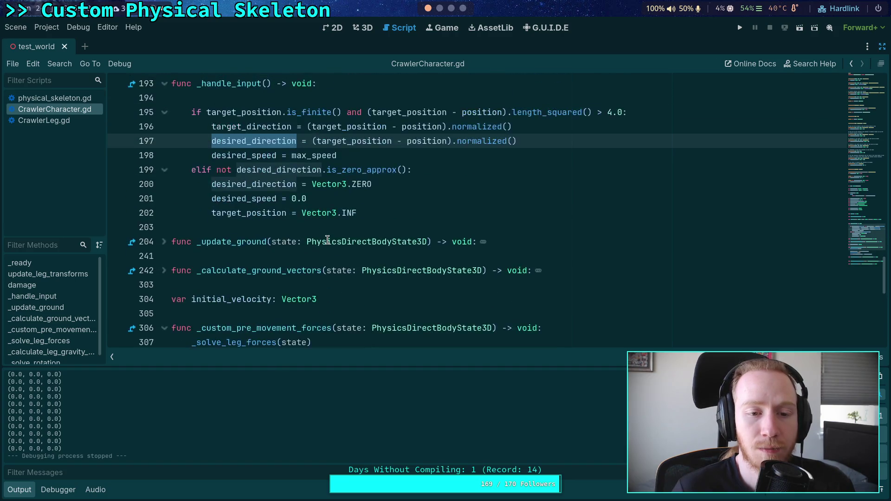
{"action": "scroll", "coordinate": [327, 240], "scroll_direction": "down", "scroll_amount": 8}
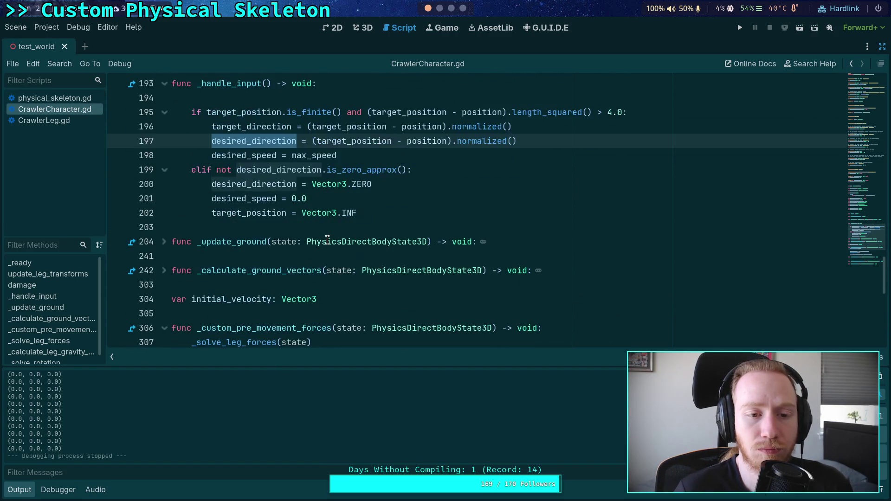
{"action": "scroll", "coordinate": [328, 239], "scroll_direction": "down", "scroll_amount": 2}
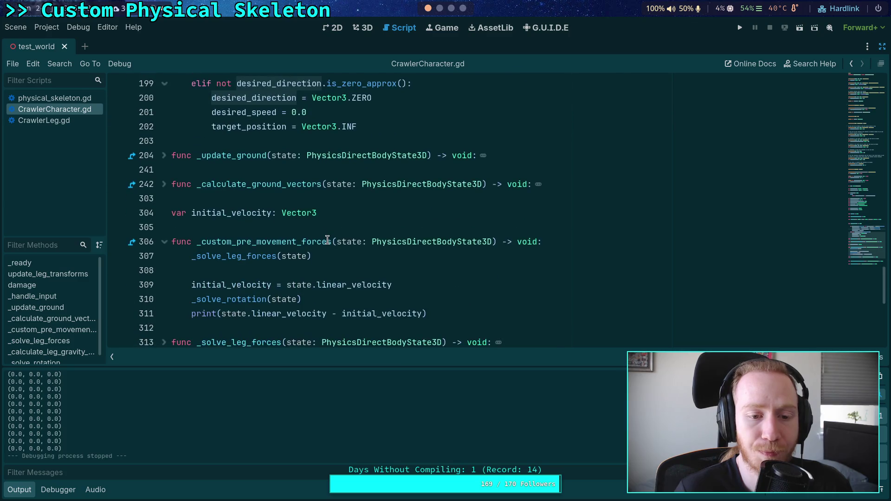
{"action": "scroll", "coordinate": [325, 237], "scroll_direction": "down", "scroll_amount": 1}
{"action": "scroll", "coordinate": [353, 240], "scroll_direction": "up", "scroll_amount": 2}
{"action": "scroll", "coordinate": [381, 241], "scroll_direction": "up", "scroll_amount": 1}
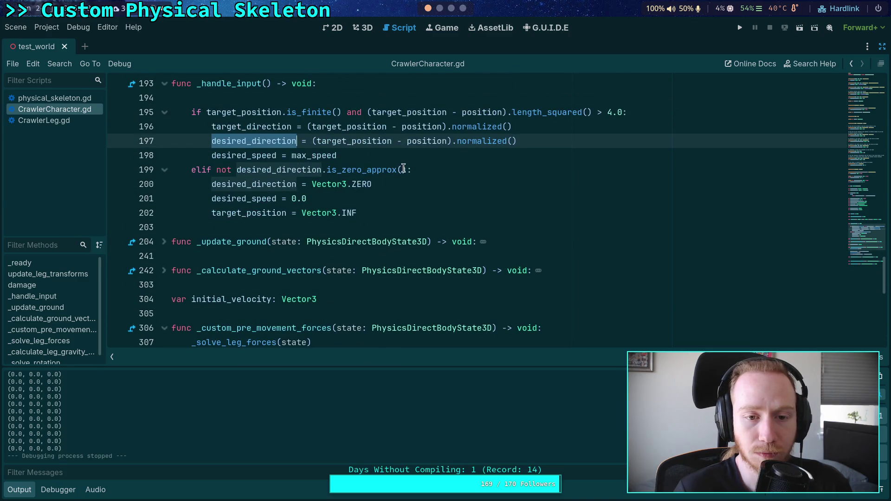
- Add print(desired_direction) on a new line after line 197 in _handle_input
{"action": "left_click", "coordinate": [546, 142]}
{"action": "key", "text": "Return"}
{"action": "type", "text": "print"}
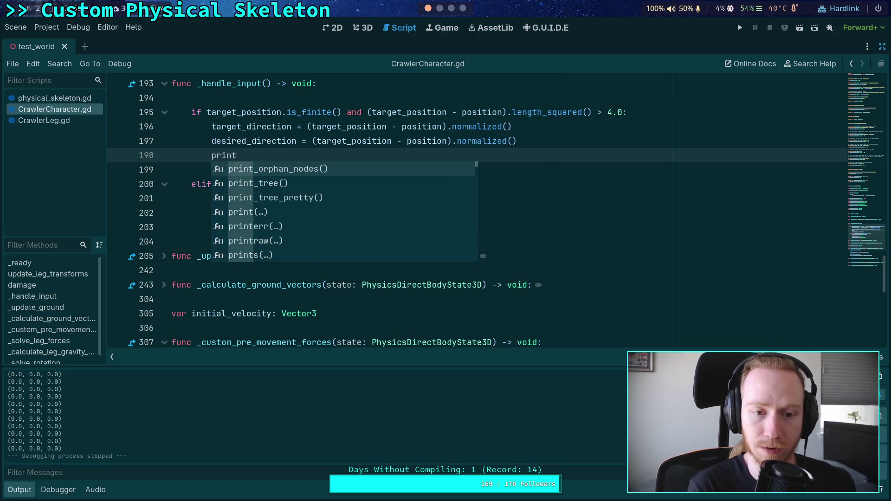
{"action": "type", "text": "(desired_direction"}
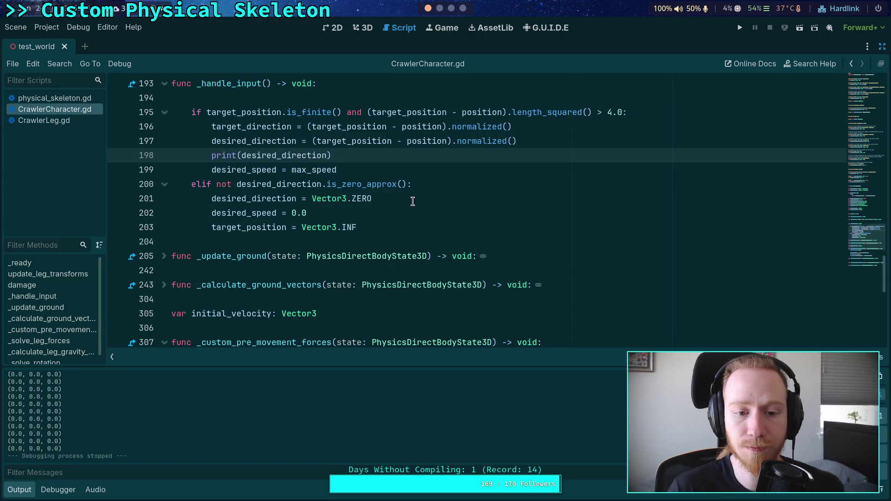
- Comment out the velocity-difference print and initial_velocity assignment lines with #
{"action": "scroll", "coordinate": [412, 201], "scroll_direction": "down", "scroll_amount": 3}
{"action": "left_click", "coordinate": [190, 285]}
{"action": "type", "text": "#"}
{"action": "left_click", "coordinate": [191, 256]}
{"action": "type", "text": "#"}
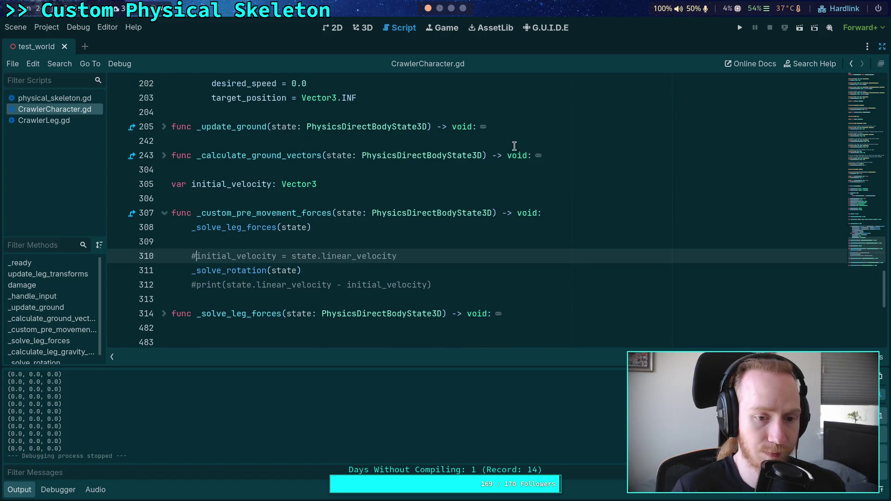
- Run the game with F5, logging vectors near (0.66, 0.15, 0.73), then stop it
{"action": "key", "text": "F5"}
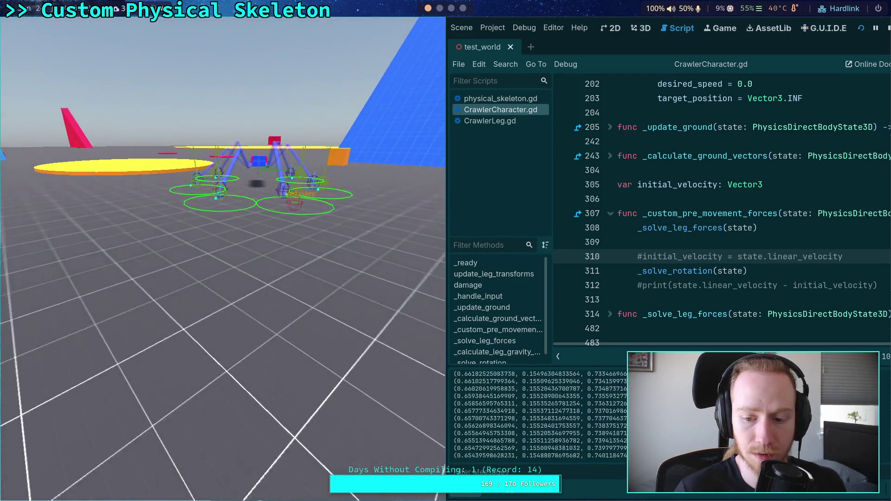
{"action": "left_click", "coordinate": [888, 30]}
{"action": "scroll", "coordinate": [313, 288], "scroll_direction": "down", "scroll_amount": 2}
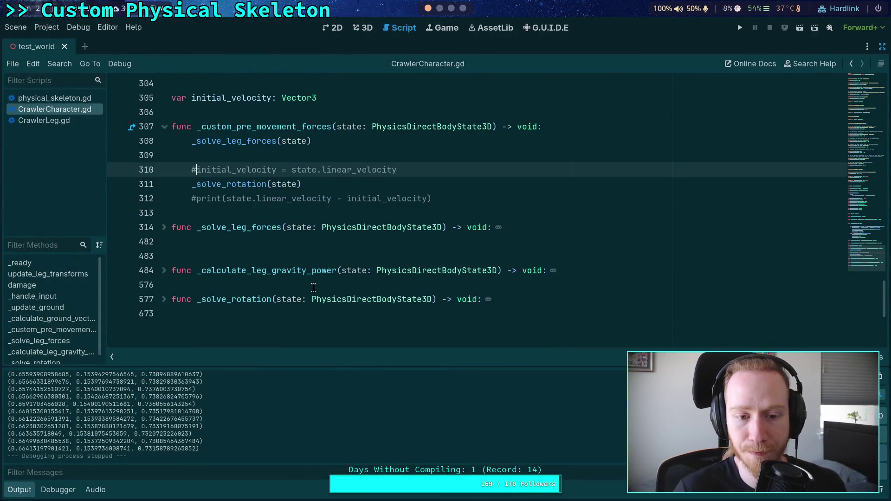
{"action": "scroll", "coordinate": [266, 271], "scroll_direction": "up", "scroll_amount": 1}
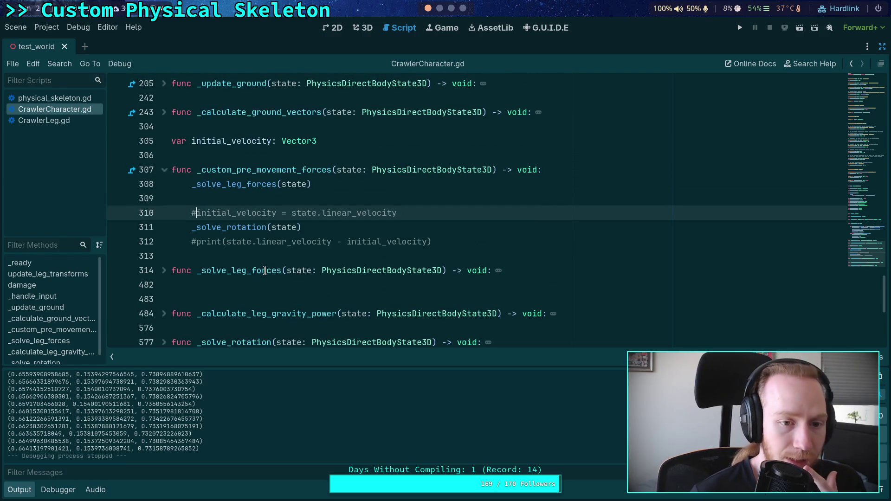
{"action": "scroll", "coordinate": [265, 271], "scroll_direction": "up", "scroll_amount": 1}
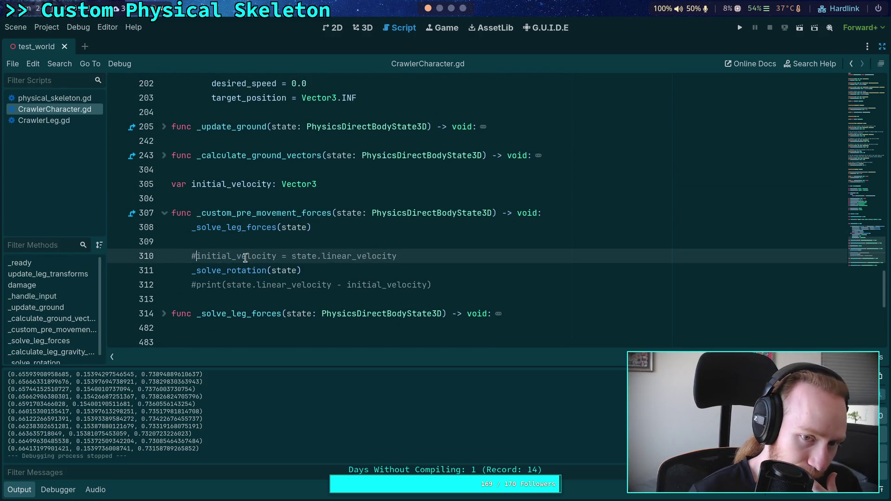
- Restore the side docks and enable the Forward debug option in CrawlerBot's CharacterController settings
{"action": "scroll", "coordinate": [231, 237], "scroll_direction": "up", "scroll_amount": 5}
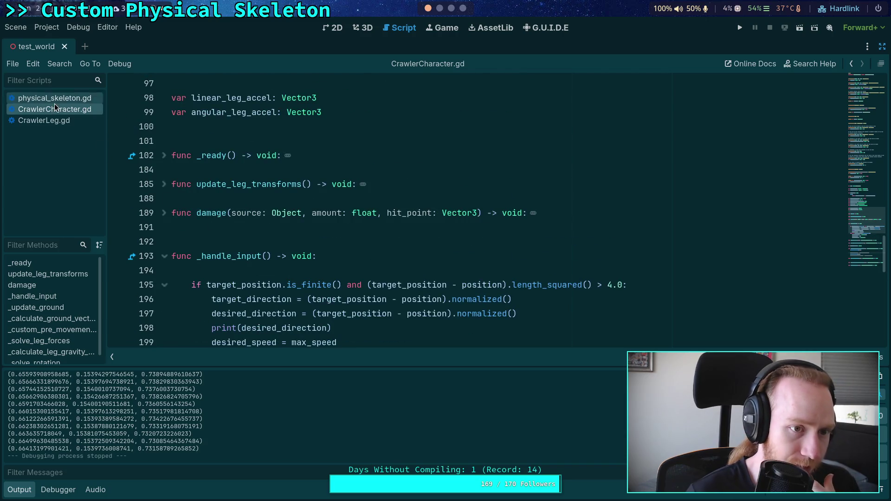
{"action": "left_click", "coordinate": [884, 48]}
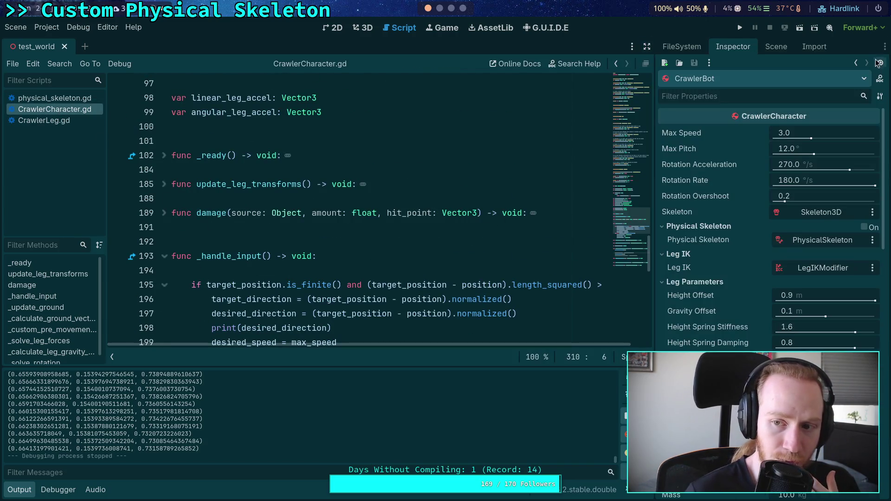
{"action": "left_click", "coordinate": [777, 47]}
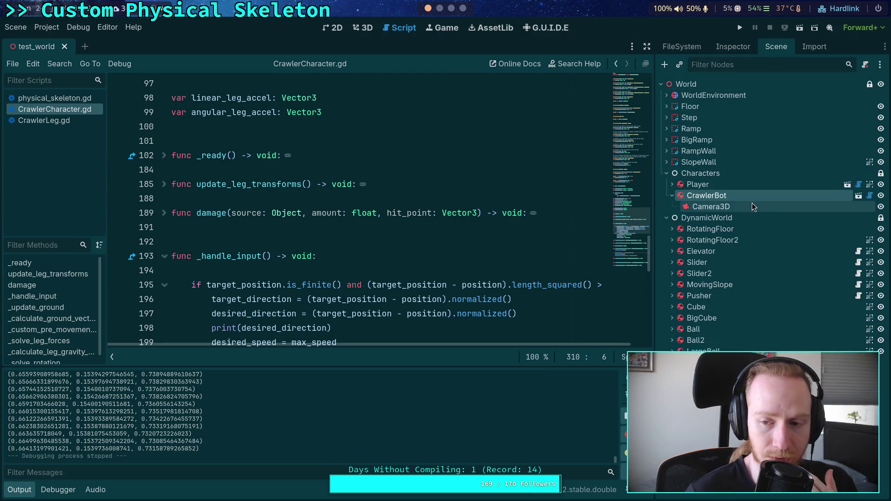
{"action": "left_click", "coordinate": [732, 47]}
{"action": "scroll", "coordinate": [761, 260], "scroll_direction": "down", "scroll_amount": 5}
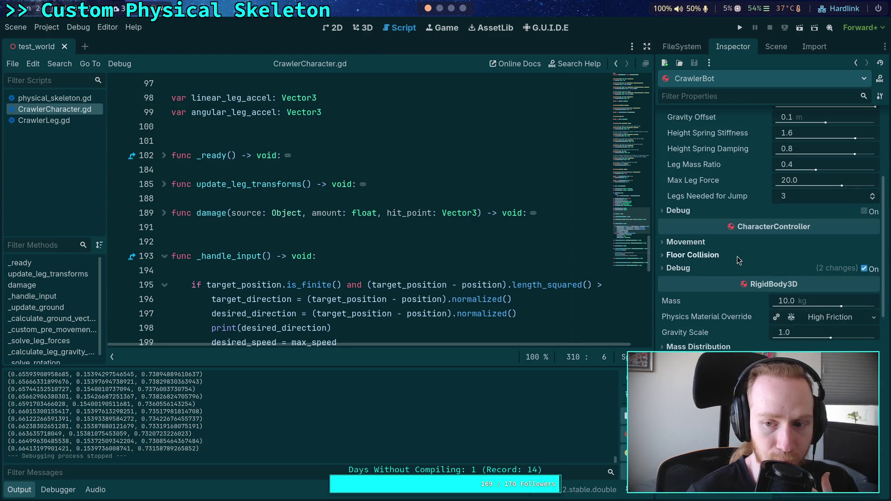
{"action": "scroll", "coordinate": [745, 283], "scroll_direction": "down", "scroll_amount": 3}
{"action": "scroll", "coordinate": [745, 283], "scroll_direction": "up", "scroll_amount": 3}
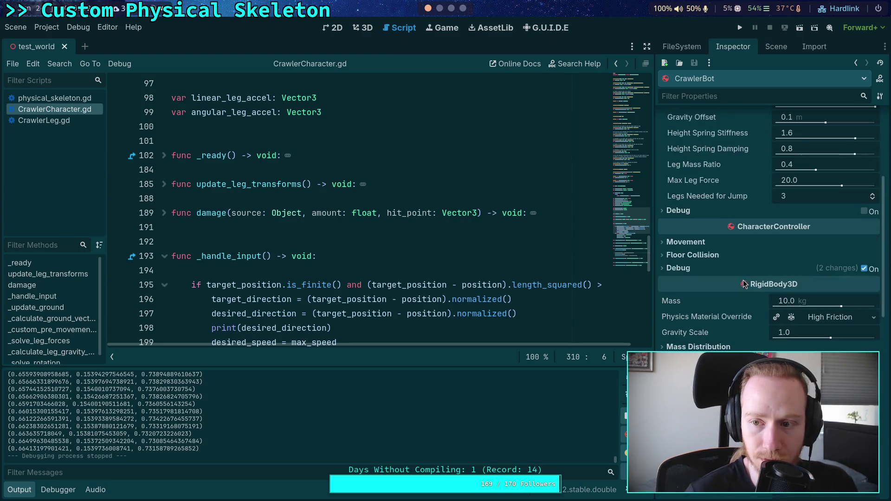
{"action": "left_click", "coordinate": [679, 268]}
{"action": "left_click", "coordinate": [780, 297]}
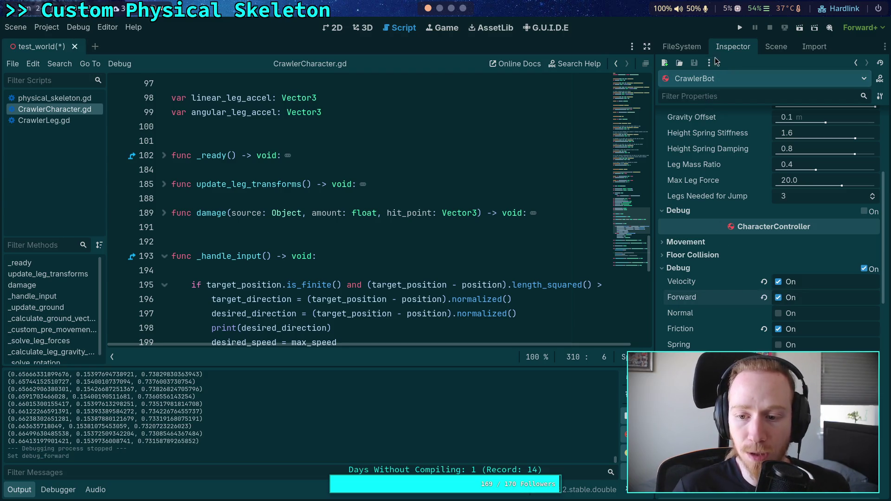
- Run the game to view the forward debug drawing, then stop it
{"action": "left_click", "coordinate": [737, 28]}
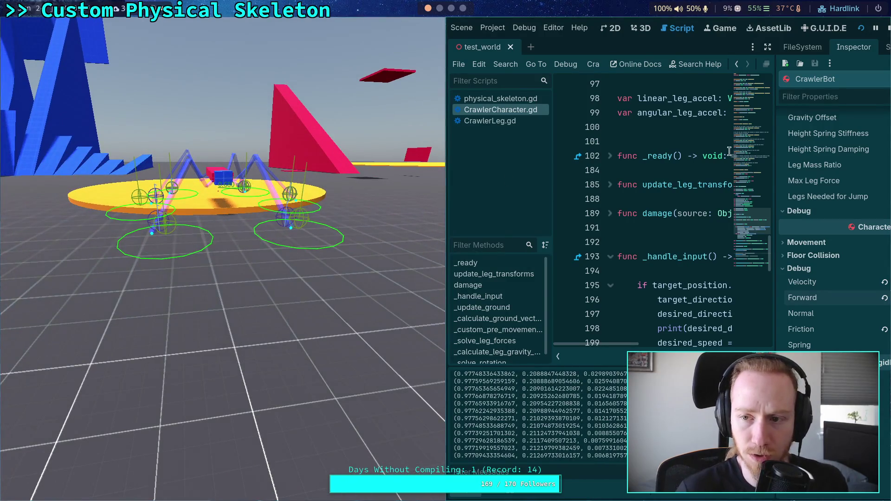
{"action": "left_click", "coordinate": [888, 27]}
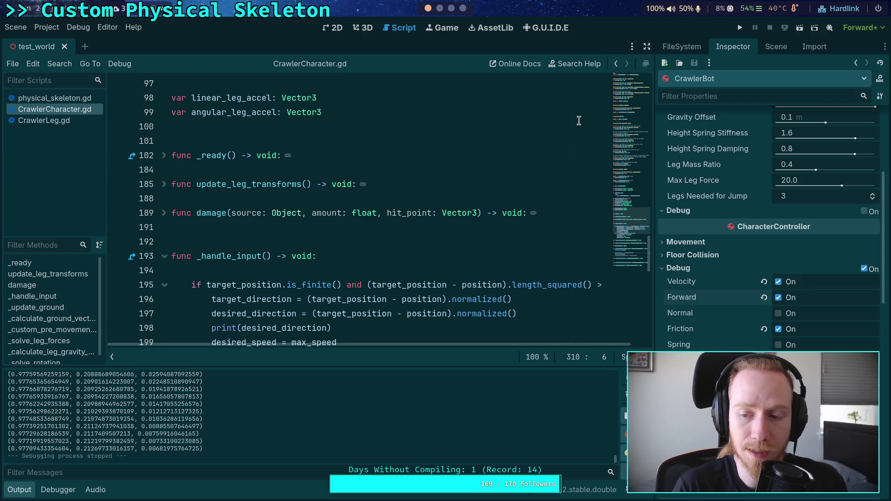
{"action": "scroll", "coordinate": [441, 195], "scroll_direction": "down", "scroll_amount": 8}
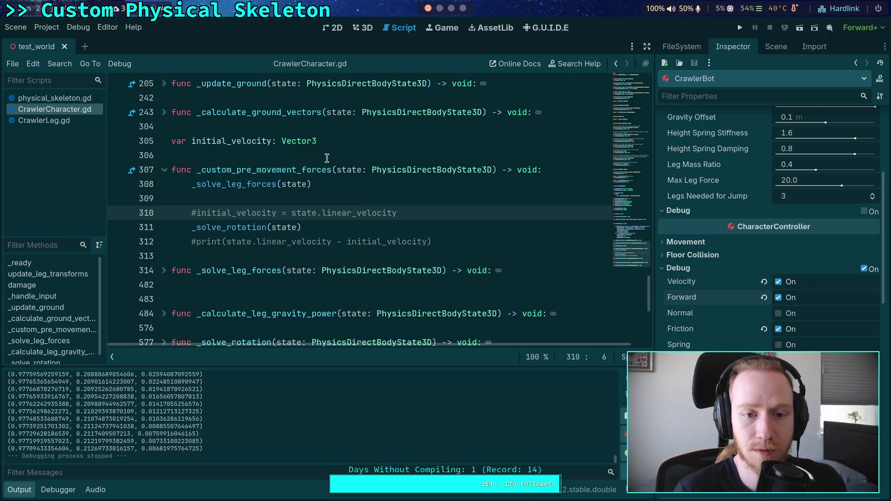
- Cut the initial_velocity lines and reorder the _solve_rotation call in _custom_pre_movement_forces
{"action": "left_click", "coordinate": [354, 142]}
{"action": "key", "text": "ctrl+x"}
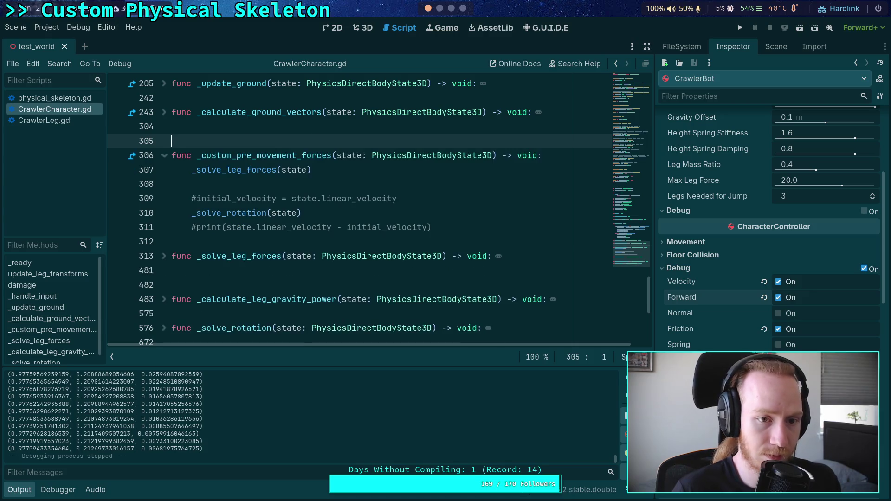
{"action": "left_click", "coordinate": [257, 185]}
{"action": "key", "text": "ctrl+v"}
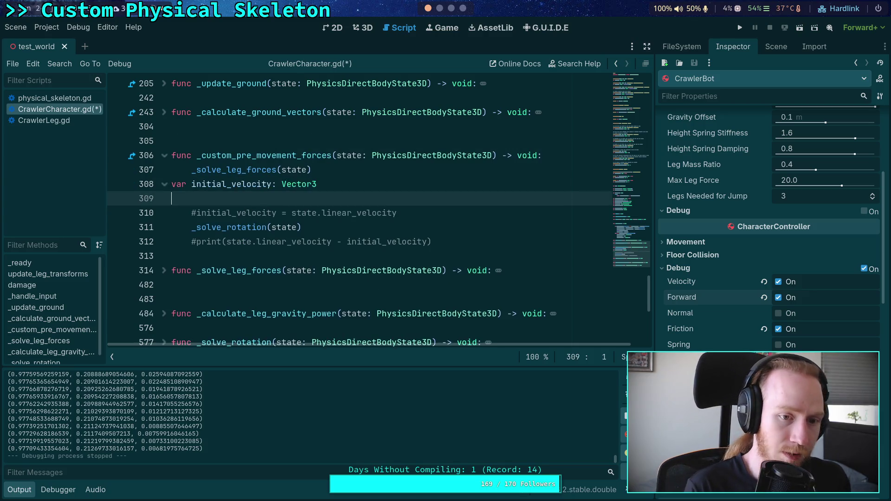
{"action": "left_click", "coordinate": [251, 184]}
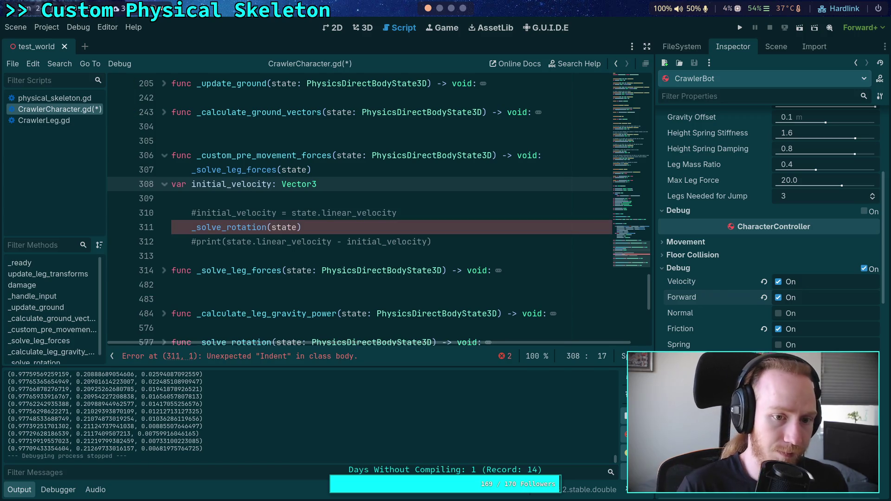
{"action": "key", "text": "alt+Down"}
{"action": "key", "text": "Tab"}
{"action": "key", "text": "Down"}
{"action": "key", "text": "Down"}
{"action": "key", "text": "End"}
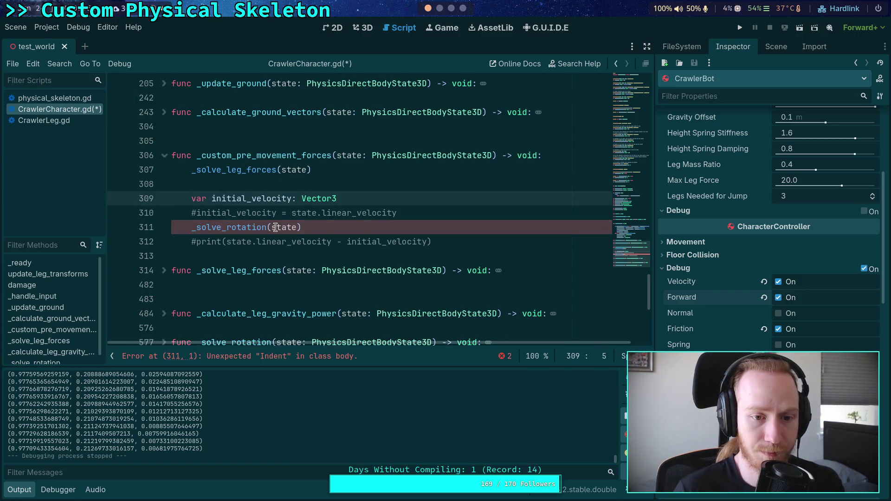
{"action": "key", "text": "alt+Up"}
{"action": "key", "text": "alt+Up"}
- Delete the leftover initial_velocity debug lines and save CrawlerCharacter.gd
{"action": "left_click_drag", "start_coordinate": [396, 238], "coordinate": [174, 212]}
{"action": "key", "text": "BackSpace"}
{"action": "key", "text": "BackSpace"}
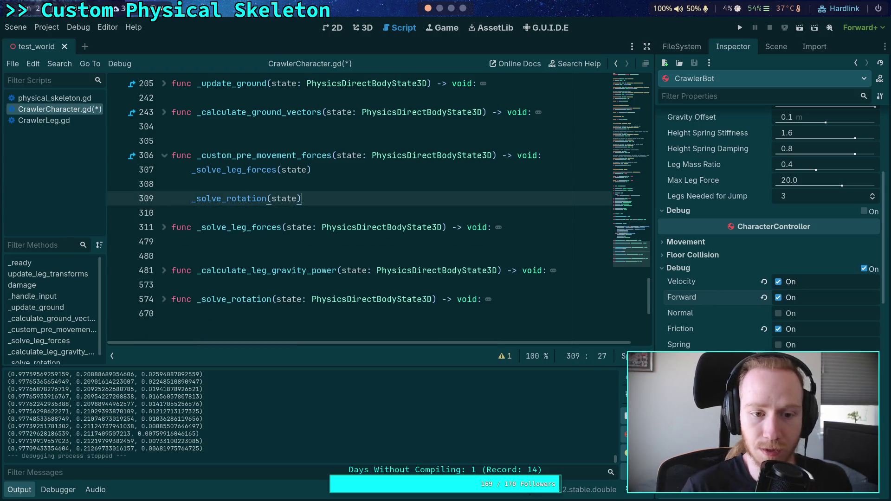
{"action": "key", "text": "ctrl+s"}
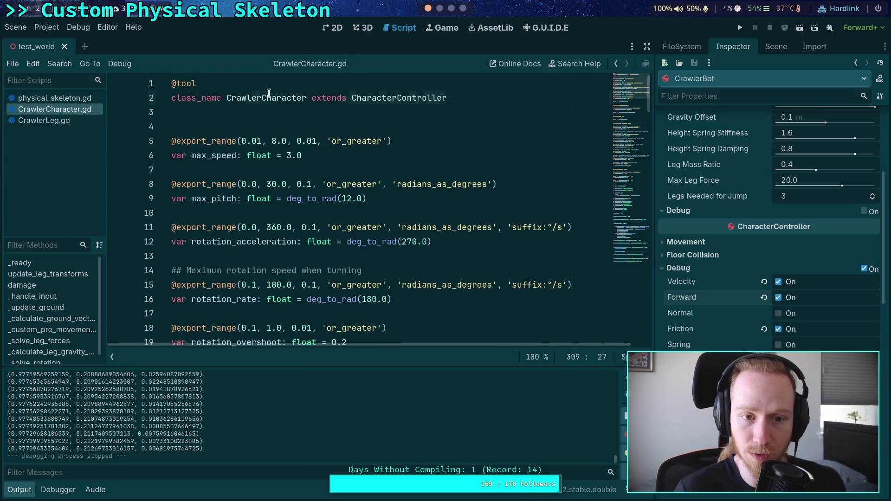
- Look up the CharacterController definition and go to empty line 407 of CharacterController.gd
{"action": "right_click", "coordinate": [437, 98]}
{"action": "left_click", "coordinate": [446, 237]}
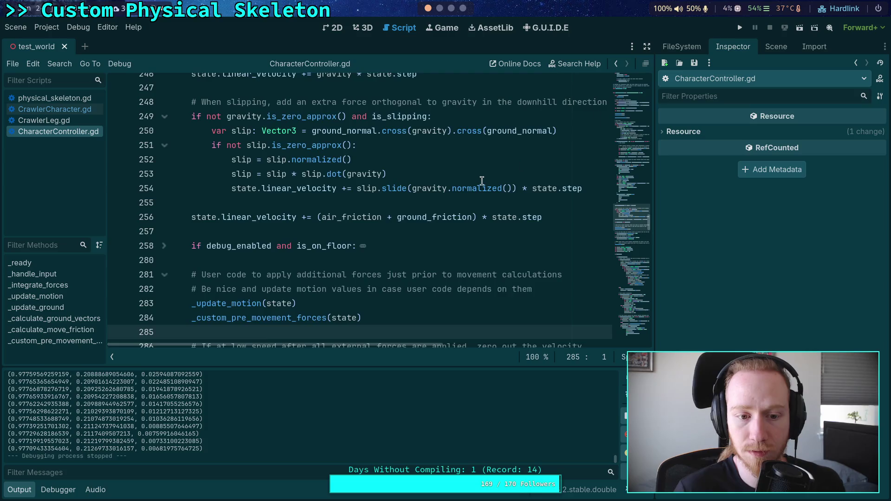
{"action": "scroll", "coordinate": [489, 178], "scroll_direction": "down", "scroll_amount": 10}
{"action": "scroll", "coordinate": [443, 189], "scroll_direction": "down", "scroll_amount": 4}
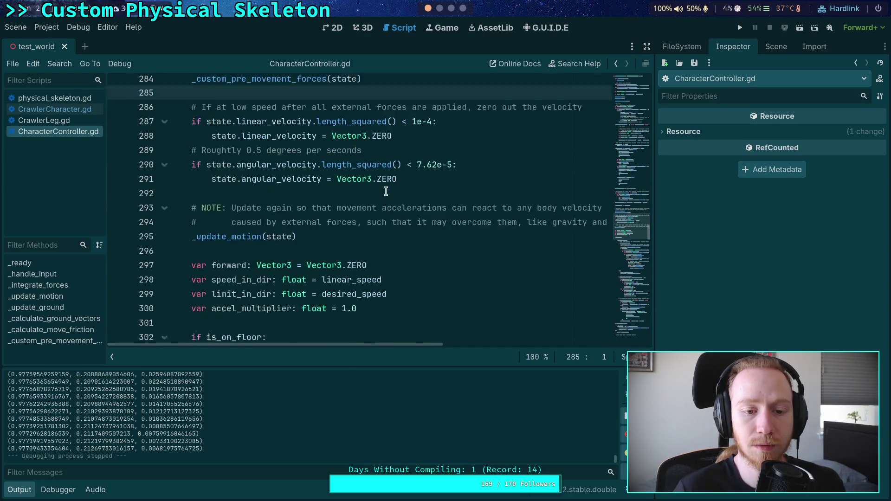
{"action": "scroll", "coordinate": [205, 208], "scroll_direction": "down", "scroll_amount": 19}
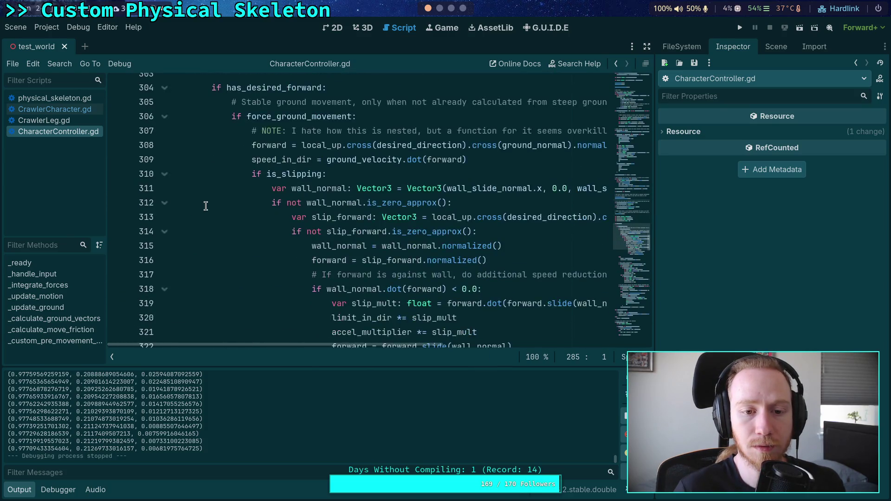
{"action": "scroll", "coordinate": [216, 205], "scroll_direction": "down", "scroll_amount": 20}
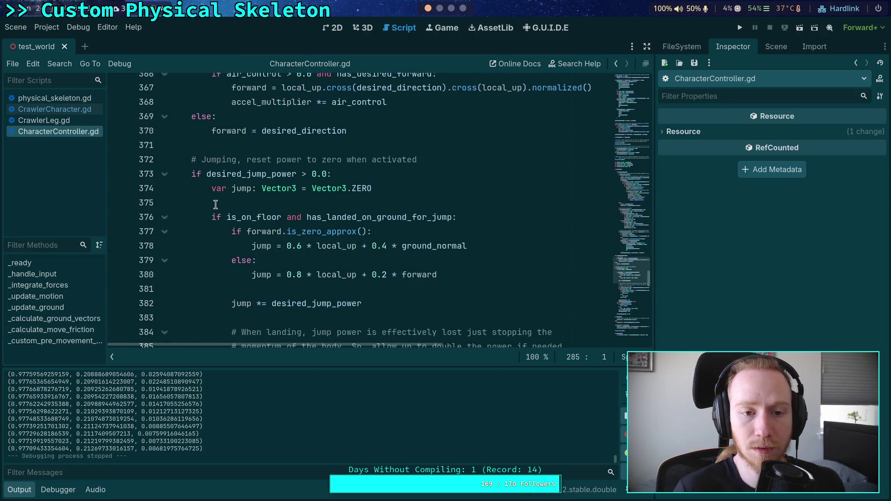
{"action": "scroll", "coordinate": [215, 204], "scroll_direction": "down", "scroll_amount": 8}
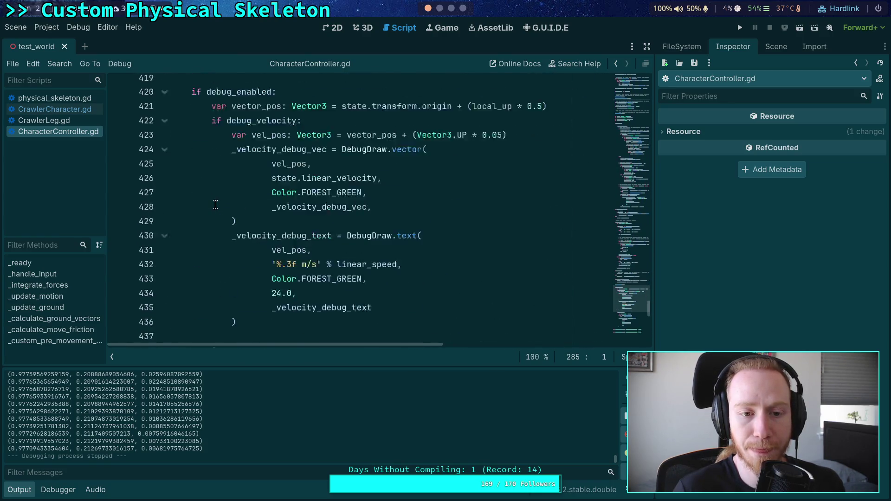
{"action": "scroll", "coordinate": [216, 205], "scroll_direction": "up", "scroll_amount": 11}
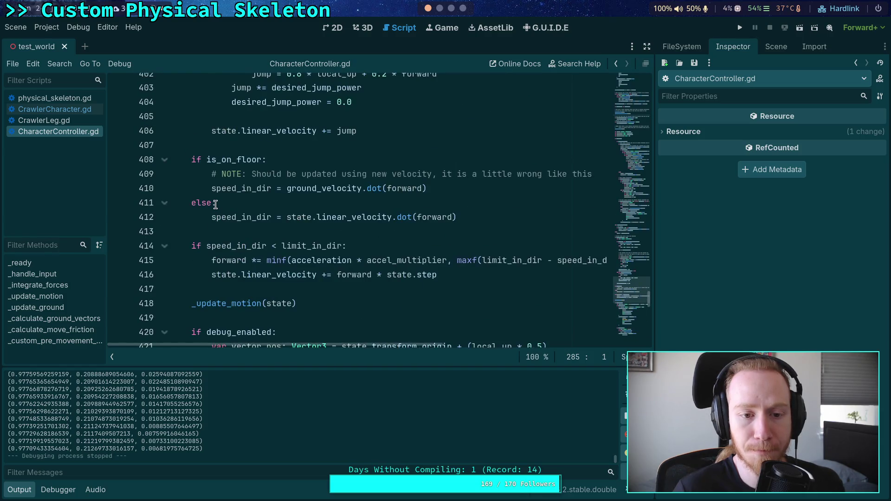
{"action": "left_click", "coordinate": [262, 147]}
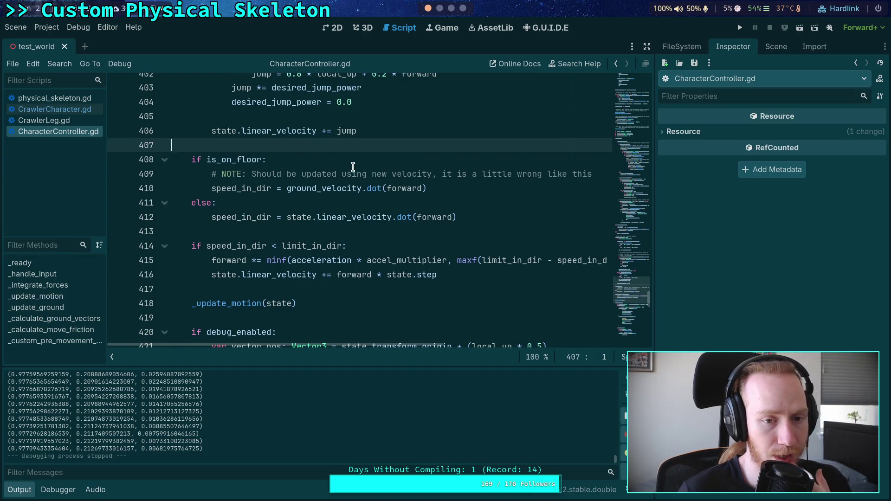
{"action": "scroll", "coordinate": [353, 167], "scroll_direction": "down", "scroll_amount": 1}
- Paste and uncomment the initial_velocity and print lines around the forward acceleration block
{"action": "key", "text": "ctrl+v"}
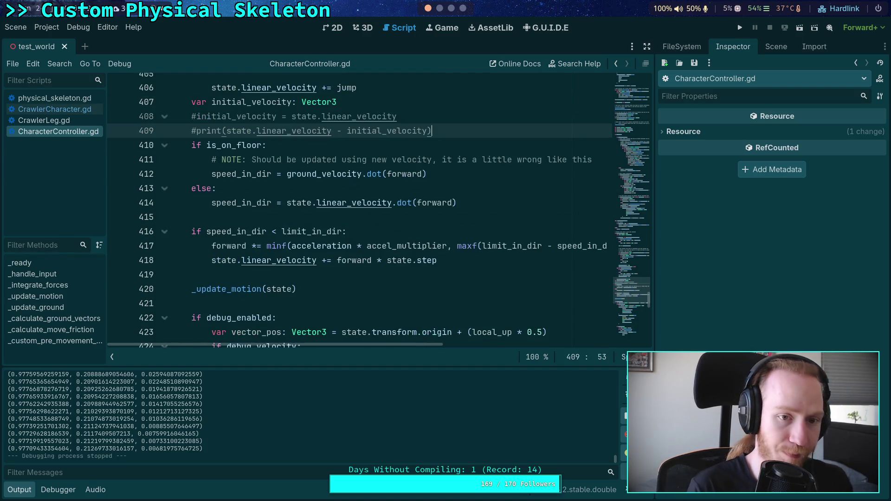
{"action": "key", "text": "shift+Up"}
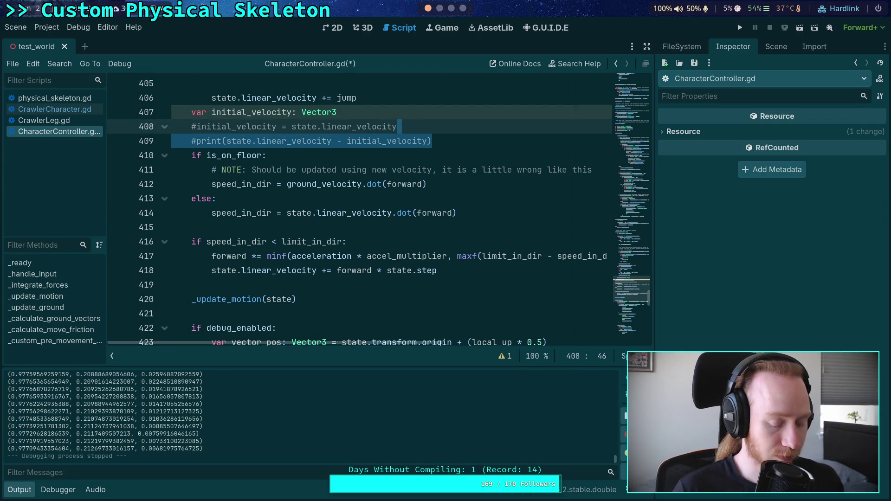
{"action": "key", "text": "ctrl+k"}
{"action": "key", "text": "alt+Down"}
{"action": "key", "text": "alt+Down"}
{"action": "key", "text": "alt+Down"}
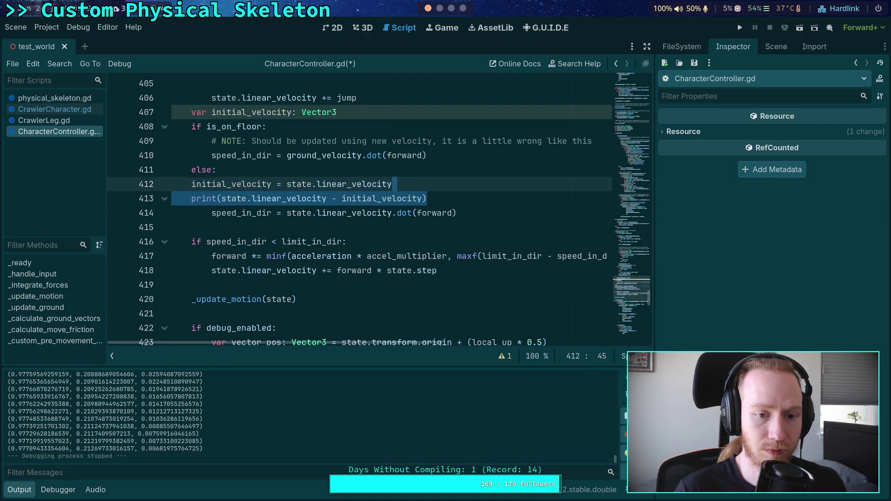
{"action": "key", "text": "Escape"}
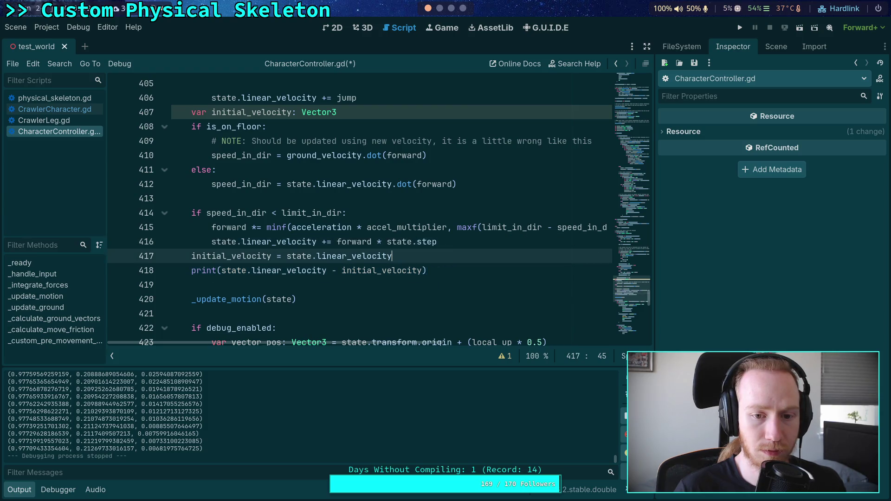
{"action": "key", "text": "alt+Up"}
{"action": "key", "text": "alt+Up"}
{"action": "key", "text": "alt+Up"}
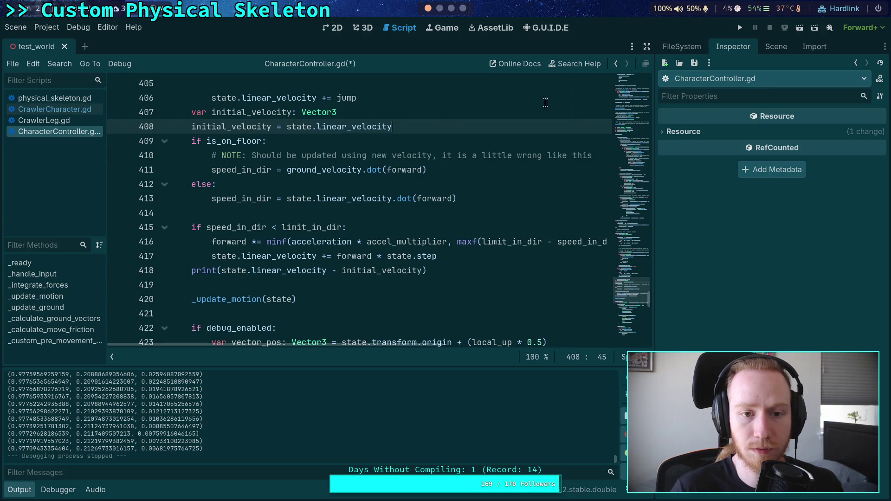
- Move the initial_velocity declaration to class level above _integrate_forces, then test-run and stop the game
{"action": "scroll", "coordinate": [390, 159], "scroll_direction": "up", "scroll_amount": 1}
{"action": "left_click", "coordinate": [391, 158]}
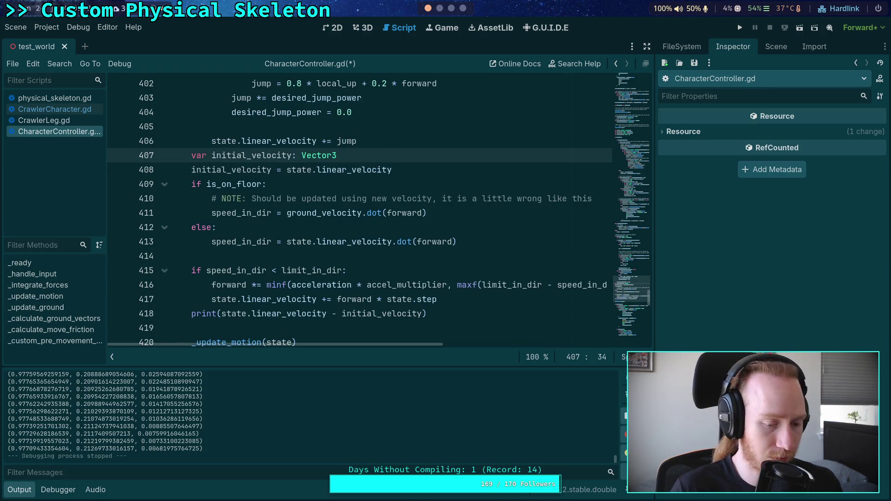
{"action": "key", "text": "ctrl+x"}
{"action": "scroll", "coordinate": [399, 160], "scroll_direction": "up", "scroll_amount": 20}
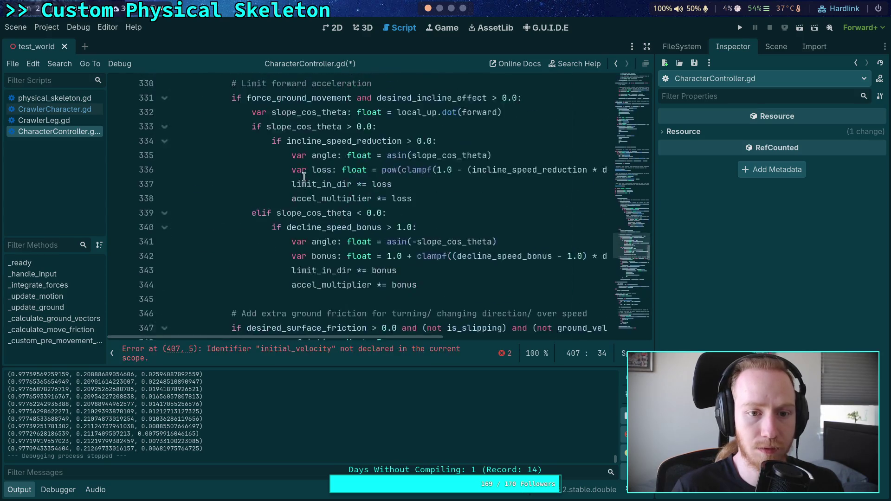
{"action": "scroll", "coordinate": [304, 177], "scroll_direction": "up", "scroll_amount": 20}
{"action": "scroll", "coordinate": [284, 185], "scroll_direction": "up", "scroll_amount": 20}
{"action": "left_click", "coordinate": [257, 190]}
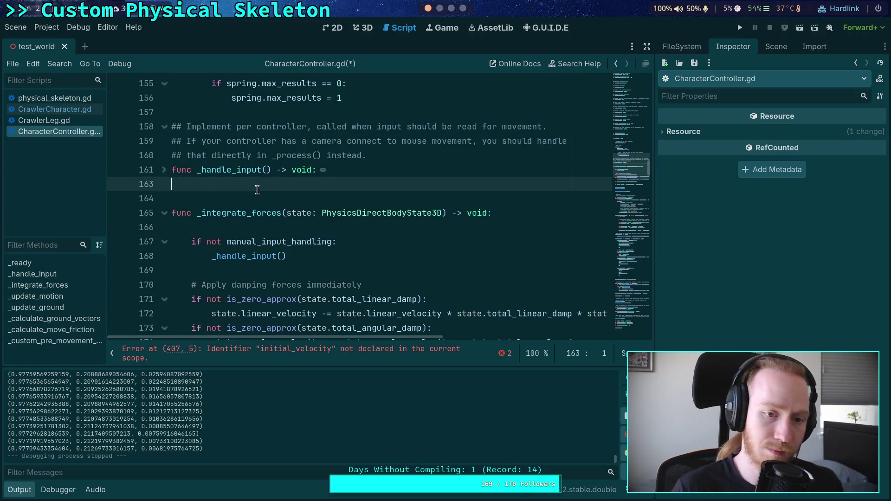
{"action": "key", "text": "Down"}
{"action": "key", "text": "ctrl+v"}
{"action": "left_click", "coordinate": [172, 212]}
{"action": "key", "text": "F5"}
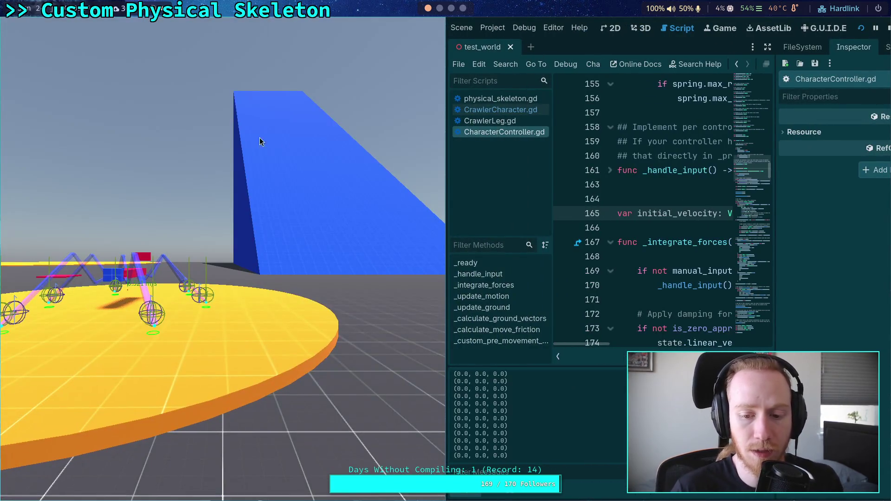
{"action": "left_click", "coordinate": [887, 29]}
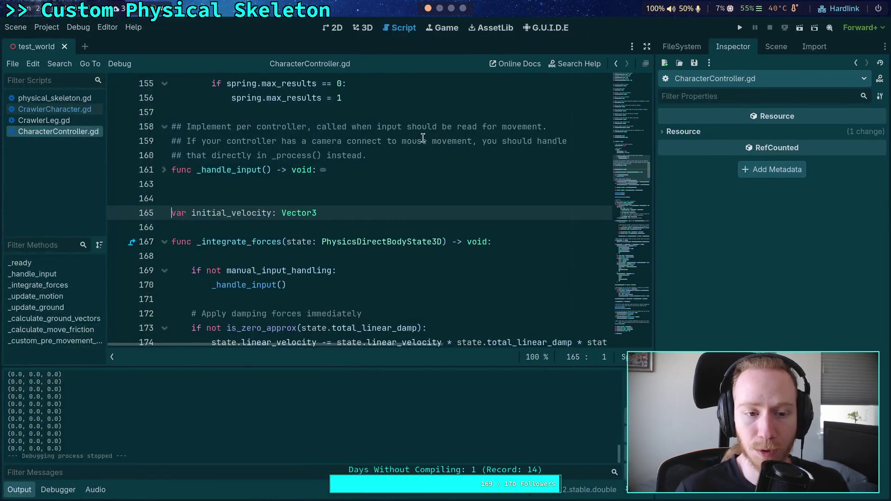
- Wrap the velocity print after line 418 in an if name != "Player" check and save
{"action": "scroll", "coordinate": [420, 159], "scroll_direction": "down", "scroll_amount": 20}
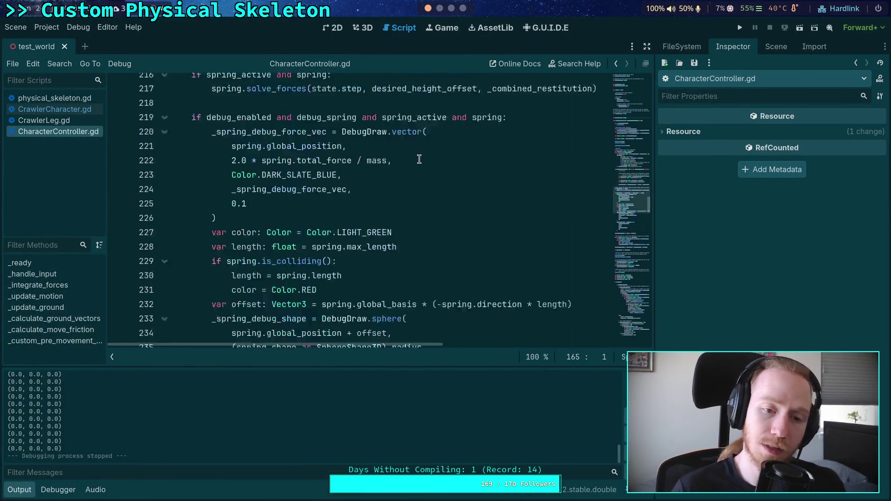
{"action": "scroll", "coordinate": [419, 159], "scroll_direction": "down", "scroll_amount": 20}
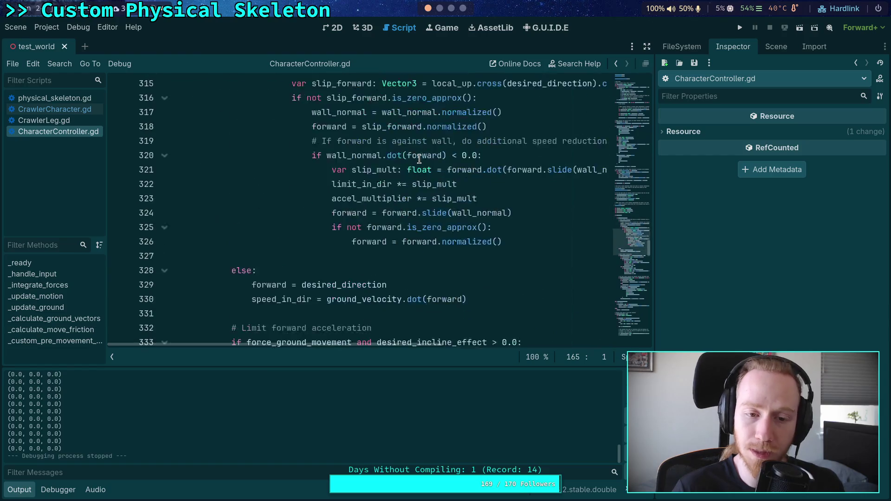
{"action": "scroll", "coordinate": [419, 159], "scroll_direction": "down", "scroll_amount": 20}
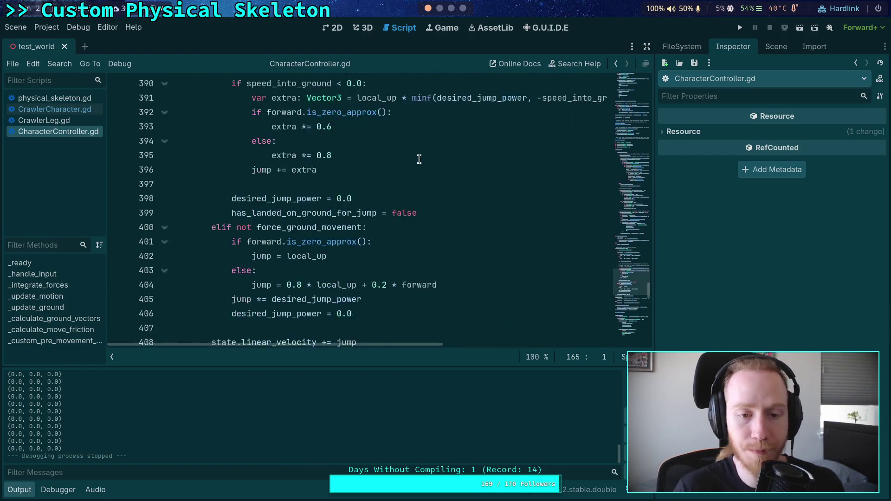
{"action": "left_click", "coordinate": [501, 225]}
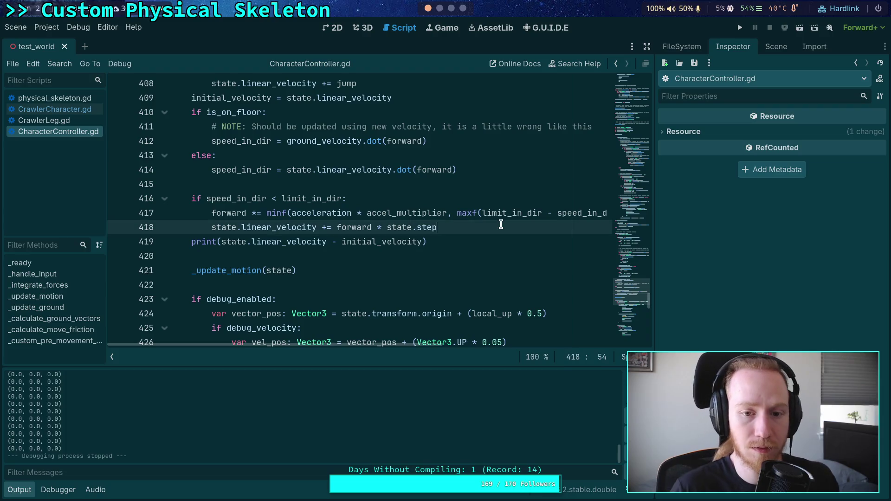
{"action": "key", "text": "Return"}
{"action": "type", "text": "if na"}
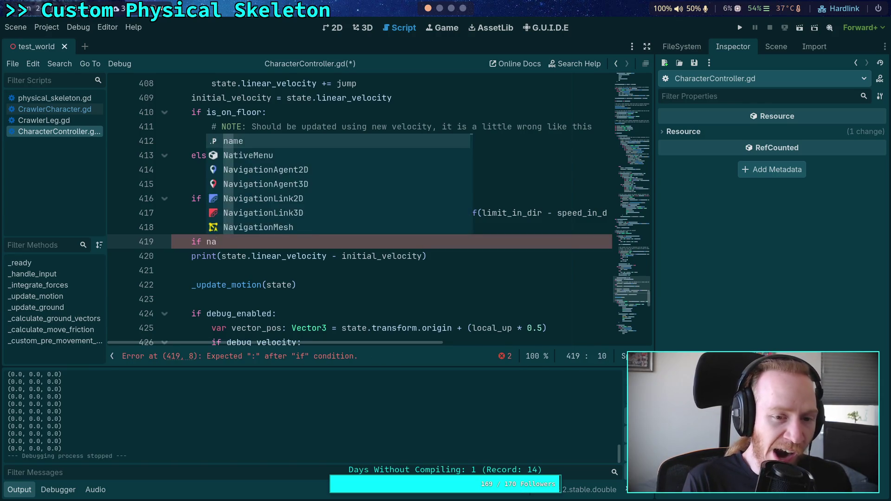
{"action": "type", "text": "me "}
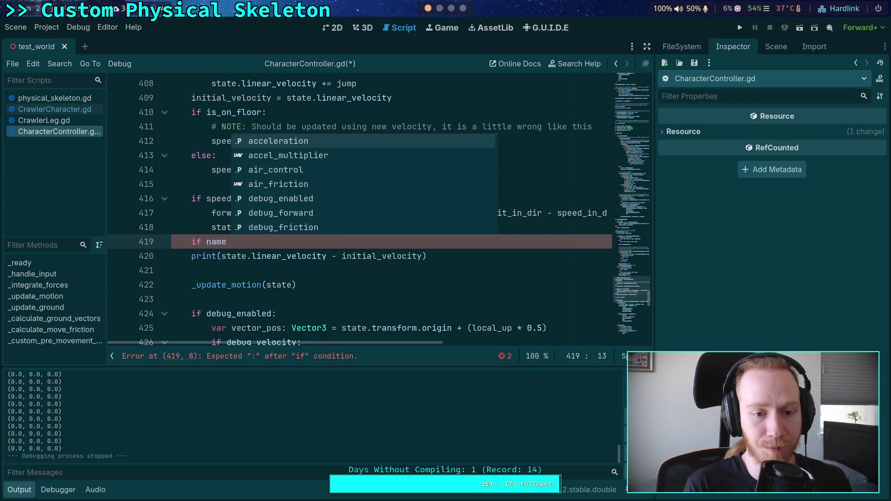
{"action": "type", "text": "!= \"Player"}
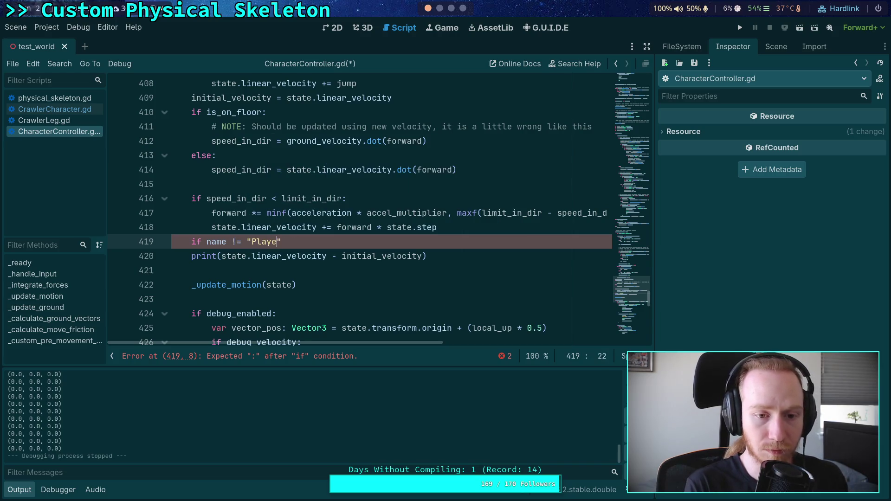
{"action": "type", "text": "\""}
{"action": "left_click", "coordinate": [192, 256]}
{"action": "key", "text": "Tab"}
{"action": "left_click", "coordinate": [194, 241]}
{"action": "key", "text": "Left"}
{"action": "key", "text": "Return"}
{"action": "key", "text": "ctrl+s"}
- Run the game and step physics ticks one at a time, logging velocities near (-0.0226, 0.1455, 0.989)
{"action": "left_click", "coordinate": [740, 27]}
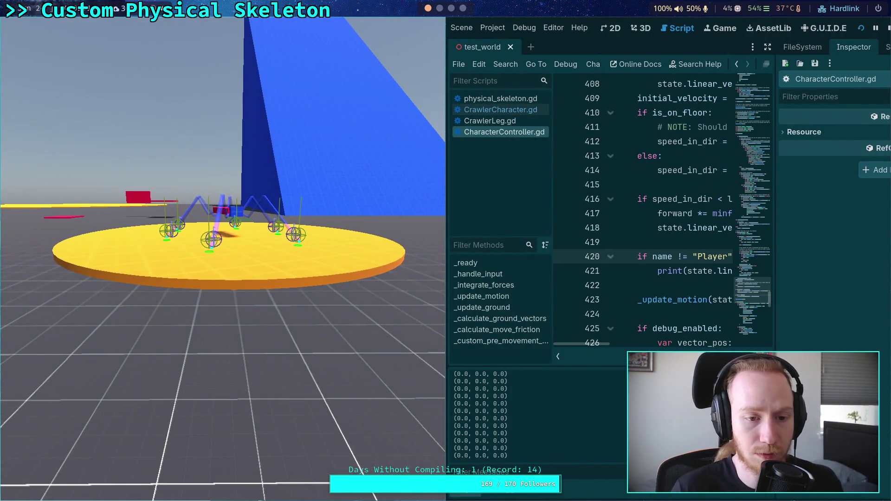
{"action": "key", "text": "period"}
{"action": "key", "text": "period"}
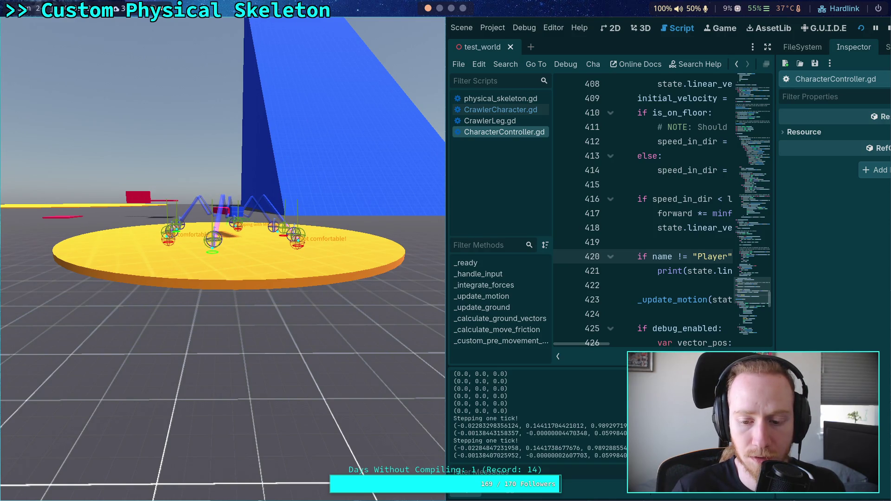
{"action": "key", "text": "period"}
{"action": "key", "text": "period"}
{"action": "key", "text": "period"}
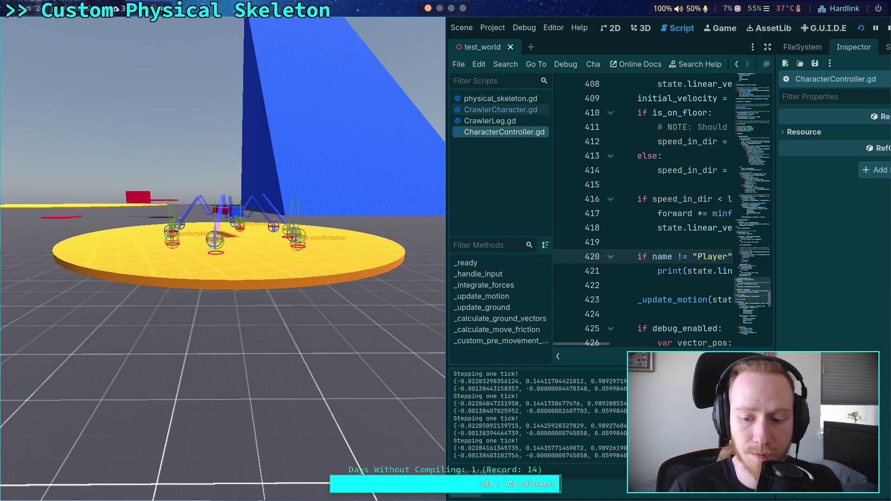
{"action": "key", "text": "period"}
{"action": "key", "text": "period"}
{"action": "key", "text": "period"}
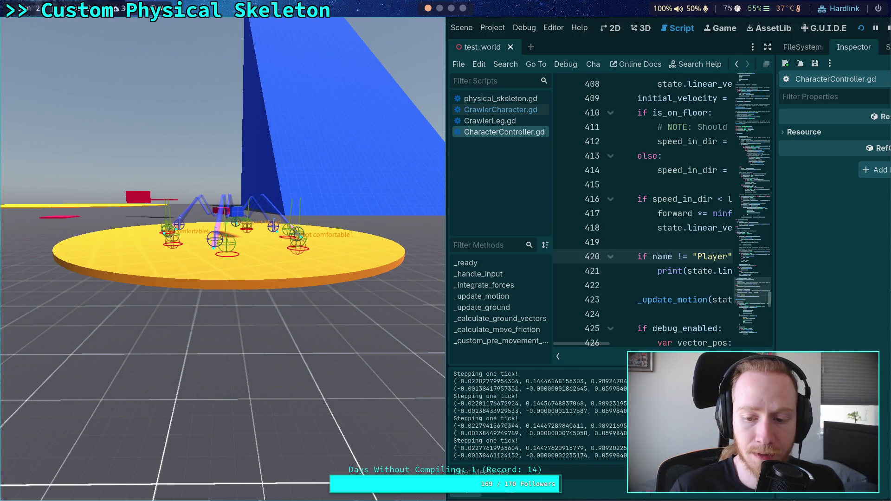
{"action": "key", "text": "period"}
{"action": "key", "text": "period"}
{"action": "key", "text": "period"}
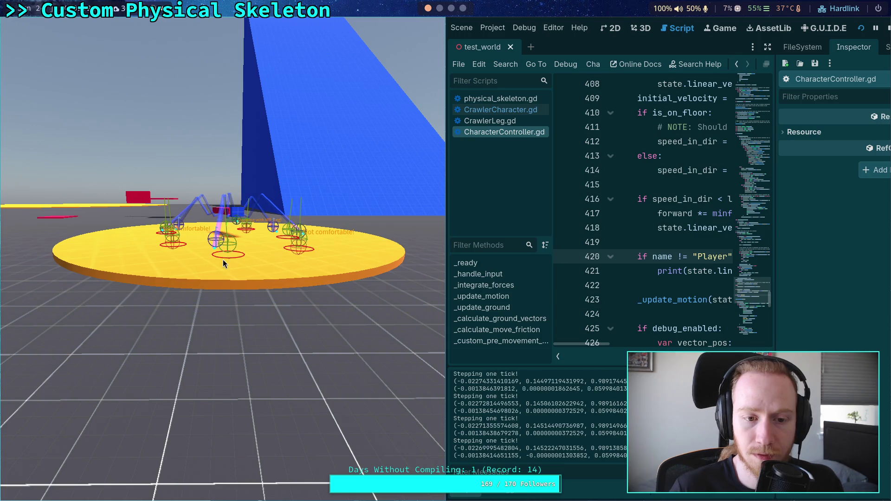
{"action": "key", "text": "period"}
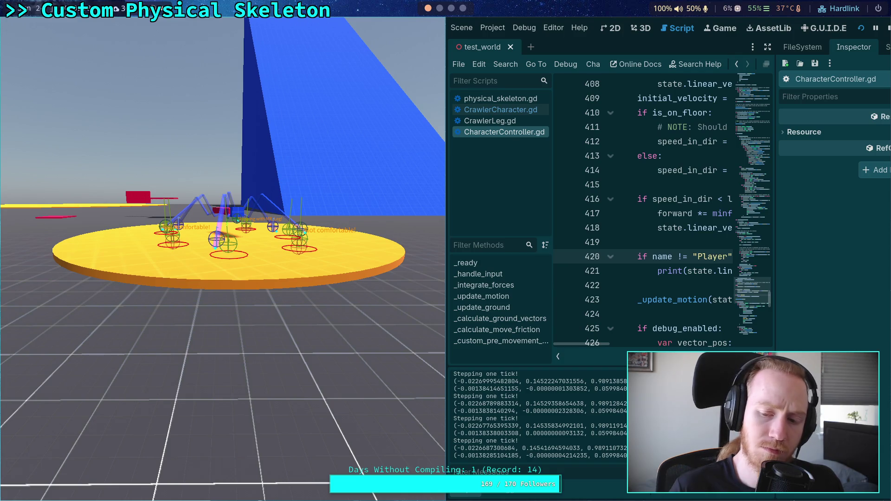
{"action": "key", "text": "period"}
{"action": "key", "text": "period"}
{"action": "key", "text": "period"}
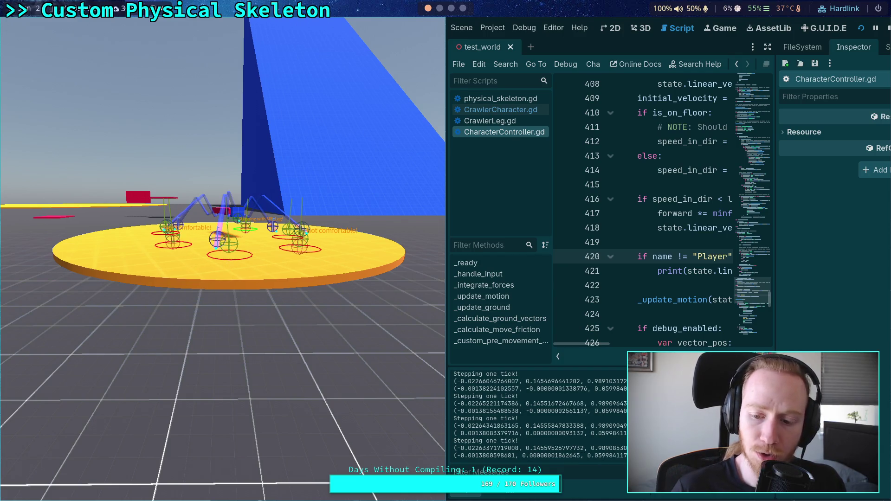
{"action": "key", "text": "period"}
{"action": "key", "text": "period"}
{"action": "key", "text": "period"}
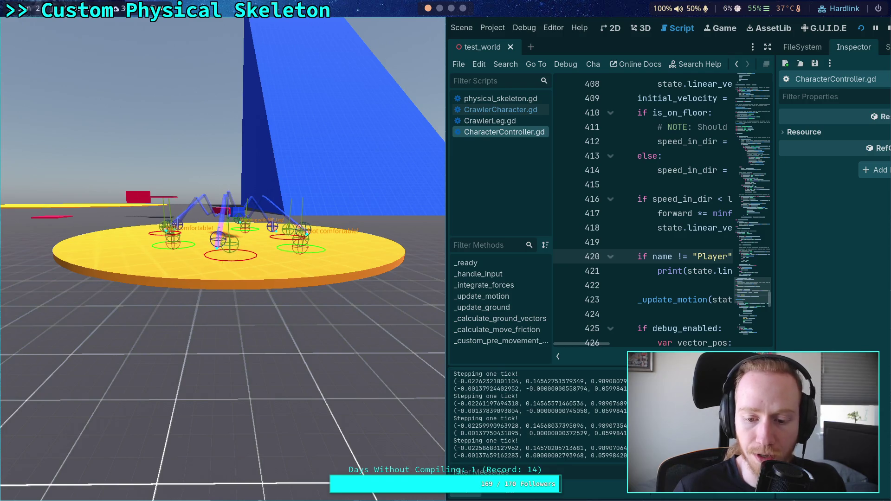
{"action": "left_click", "coordinate": [638, 257]}
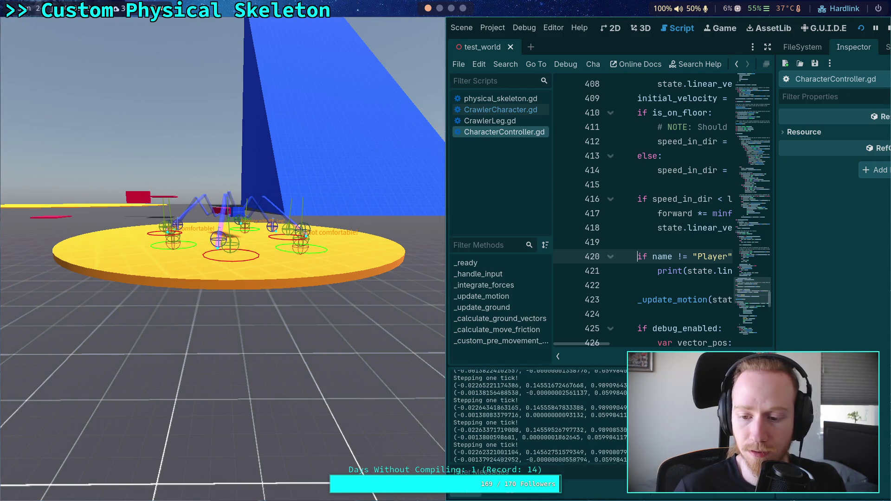
{"action": "key", "text": "period"}
{"action": "key", "text": "period"}
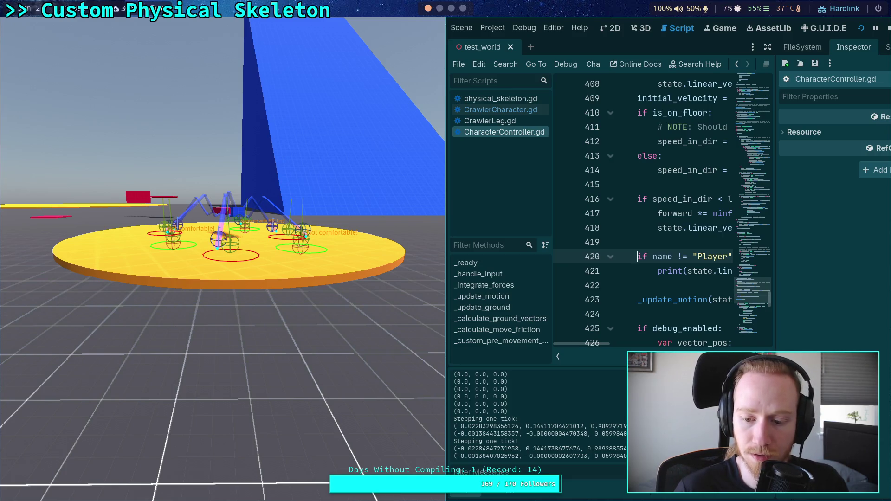
- Stop the game and delete the print(desired_direction) line from CrawlerCharacter.gd
{"action": "left_click", "coordinate": [886, 30]}
{"action": "left_click", "coordinate": [54, 109]}
{"action": "scroll", "coordinate": [244, 195], "scroll_direction": "down", "scroll_amount": 6}
{"action": "scroll", "coordinate": [245, 195], "scroll_direction": "down", "scroll_amount": 20}
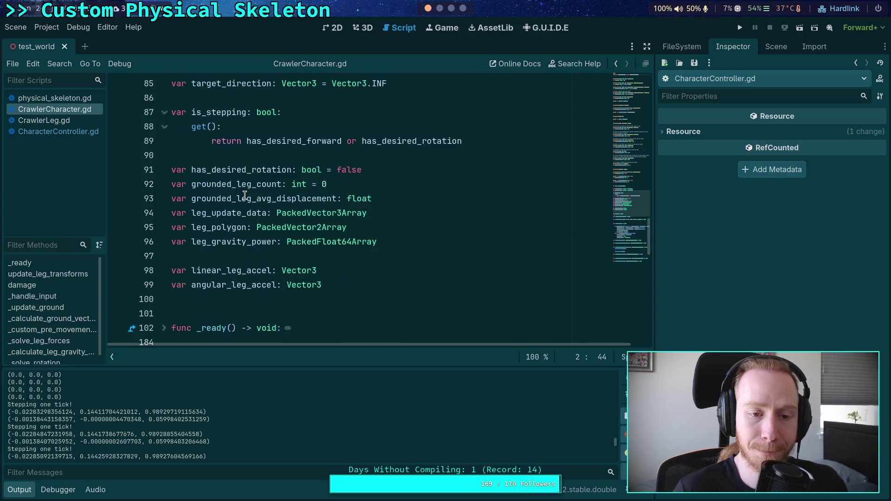
{"action": "scroll", "coordinate": [245, 195], "scroll_direction": "down", "scroll_amount": 12}
{"action": "left_click_drag", "start_coordinate": [332, 112], "coordinate": [160, 112]}
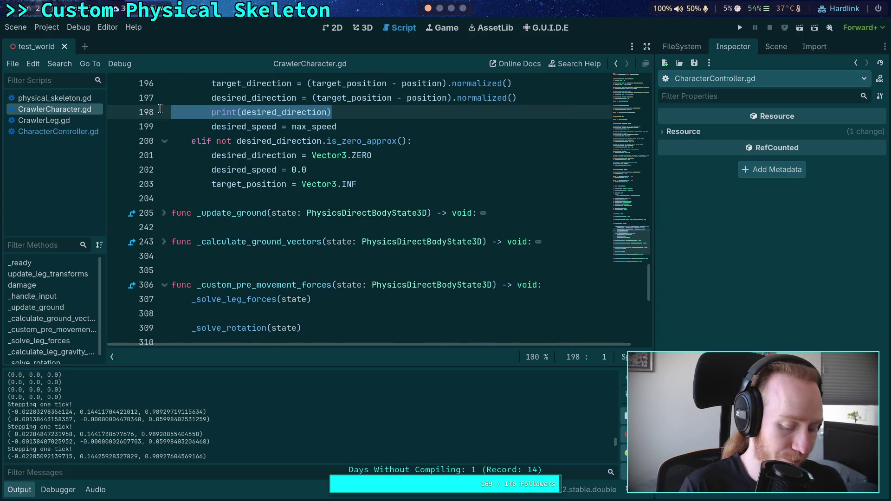
{"action": "key", "text": "BackSpace"}
{"action": "key", "text": "BackSpace"}
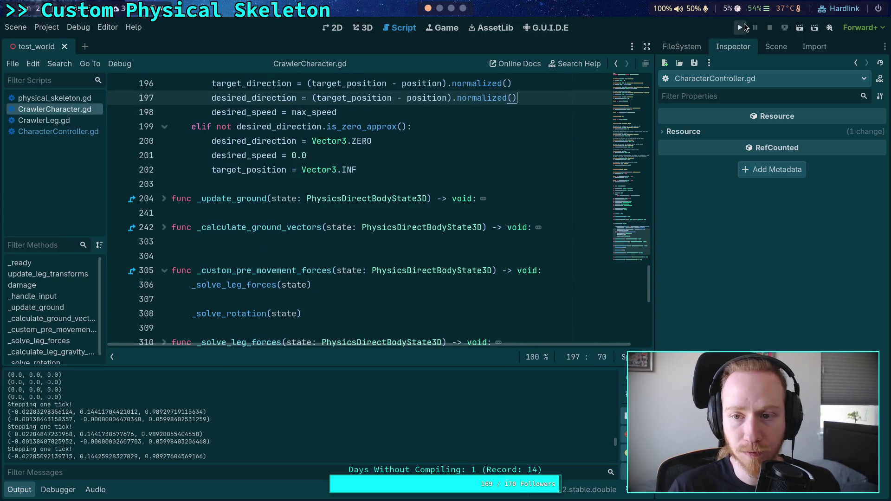
- Run the project, step three physics ticks logging velocity near (0.00019, 0.0, 0.06), then stop
{"action": "left_click", "coordinate": [743, 27]}
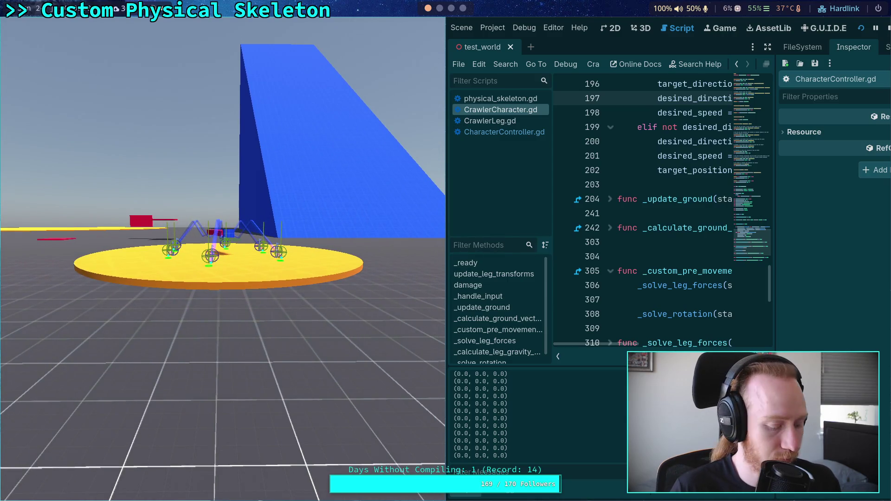
{"action": "key", "text": "space"}
{"action": "key", "text": "space"}
{"action": "key", "text": "space"}
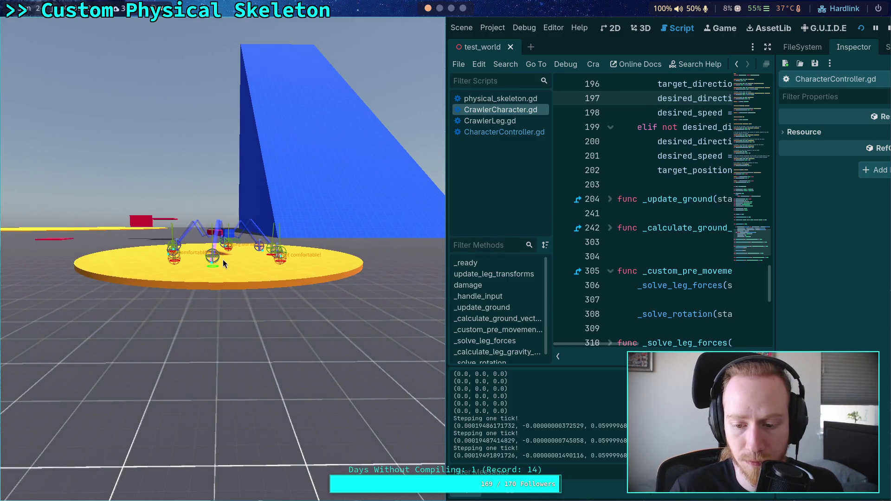
{"action": "key", "text": "space"}
{"action": "key", "text": "space"}
{"action": "key", "text": "space"}
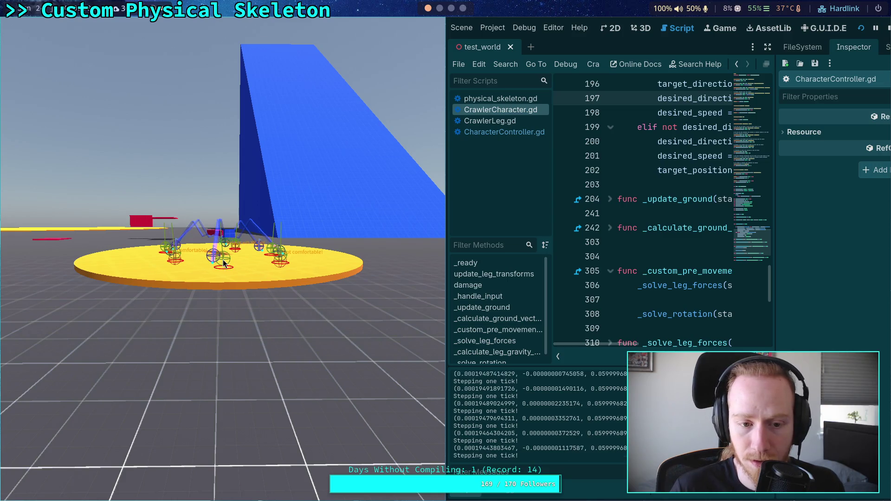
{"action": "key", "text": "space"}
{"action": "key", "text": "space"}
{"action": "key", "text": "space"}
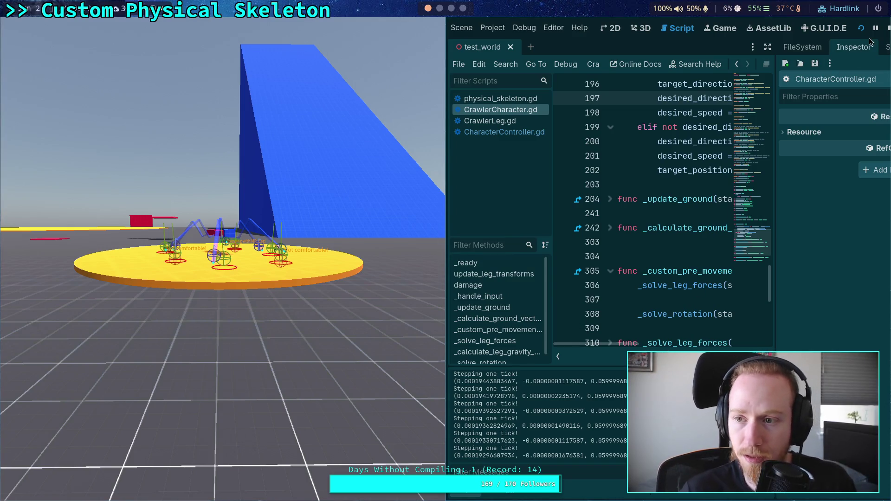
{"action": "left_click", "coordinate": [888, 28]}
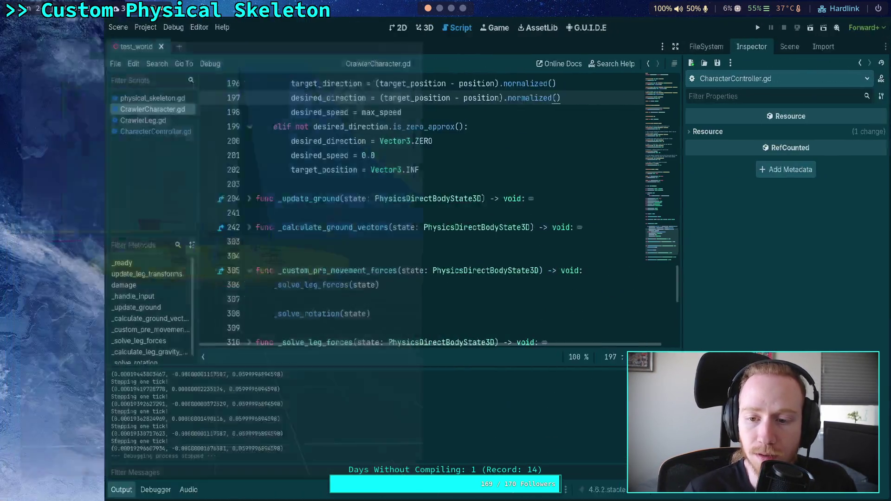
- Review CrawlerBot's Leg Parameters (Max Leg Force 20.0) and Movement settings, then open CharacterController.gd
{"action": "left_click", "coordinate": [786, 50]}
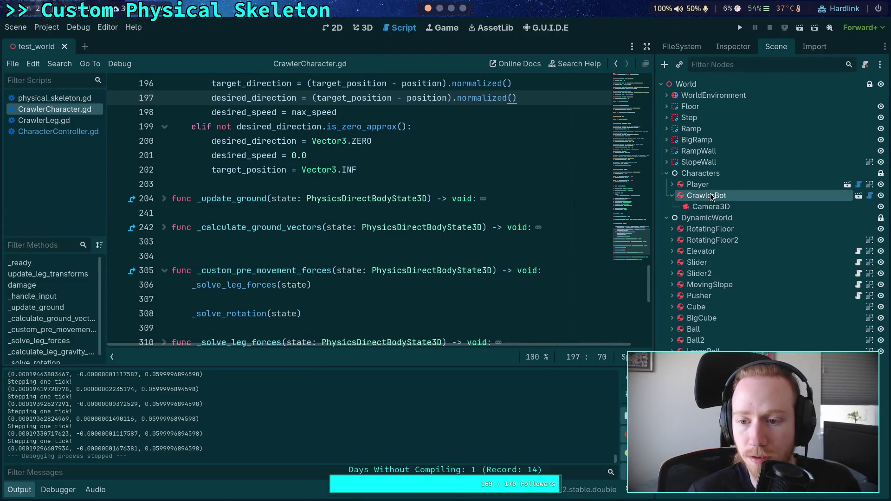
{"action": "left_click", "coordinate": [729, 47]}
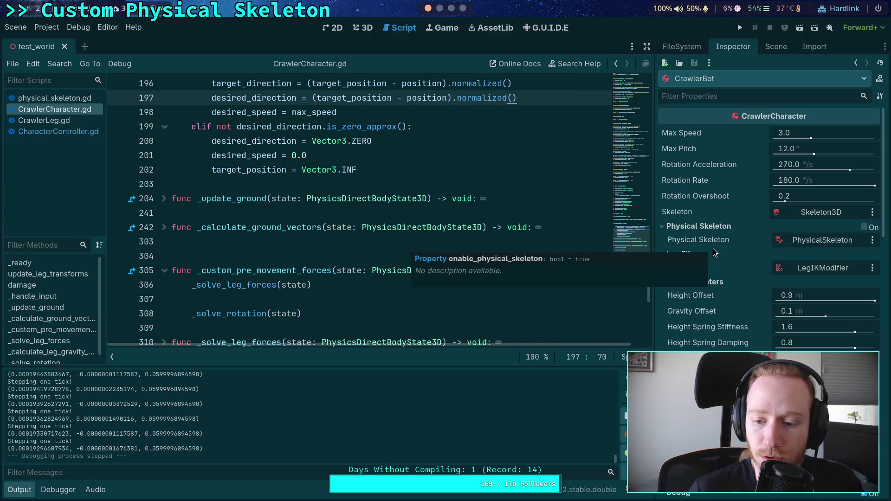
{"action": "scroll", "coordinate": [713, 249], "scroll_direction": "down", "scroll_amount": 3}
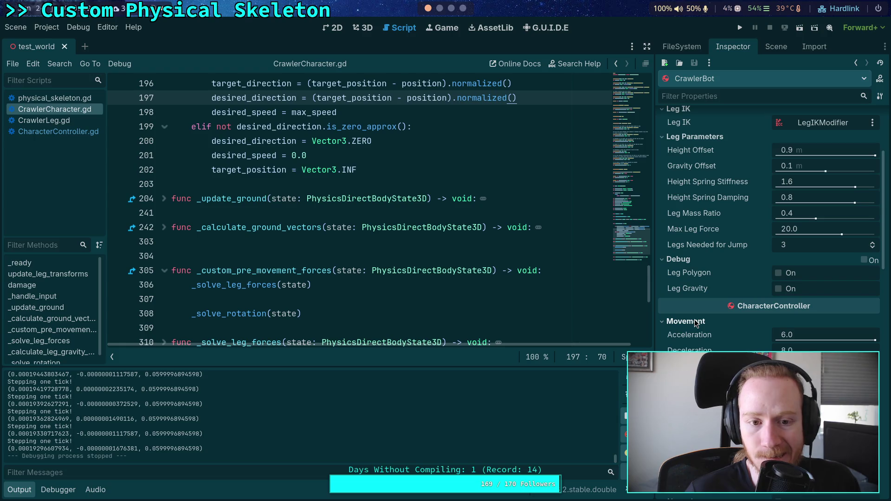
{"action": "scroll", "coordinate": [517, 286], "scroll_direction": "up", "scroll_amount": 3}
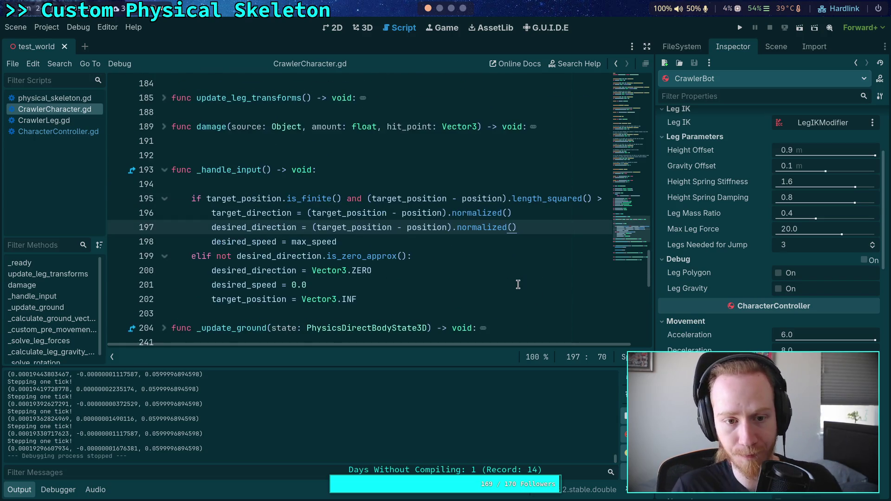
{"action": "scroll", "coordinate": [515, 287], "scroll_direction": "down", "scroll_amount": 7}
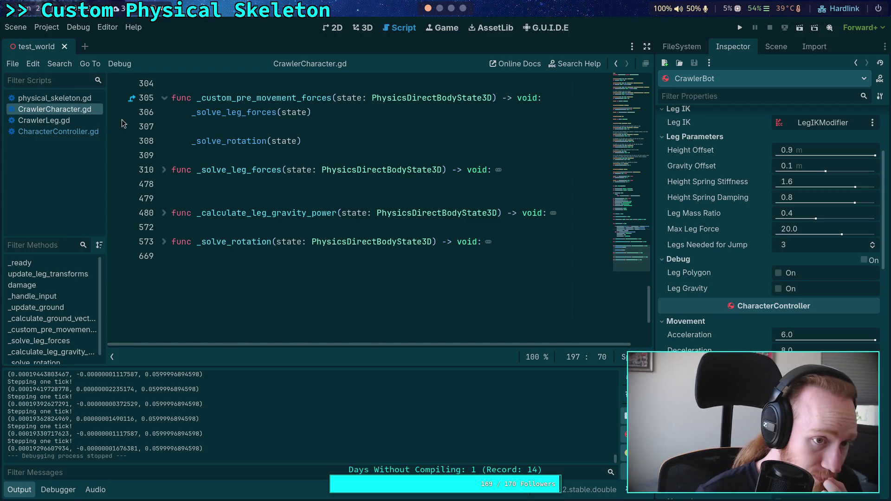
{"action": "left_click", "coordinate": [75, 133]}
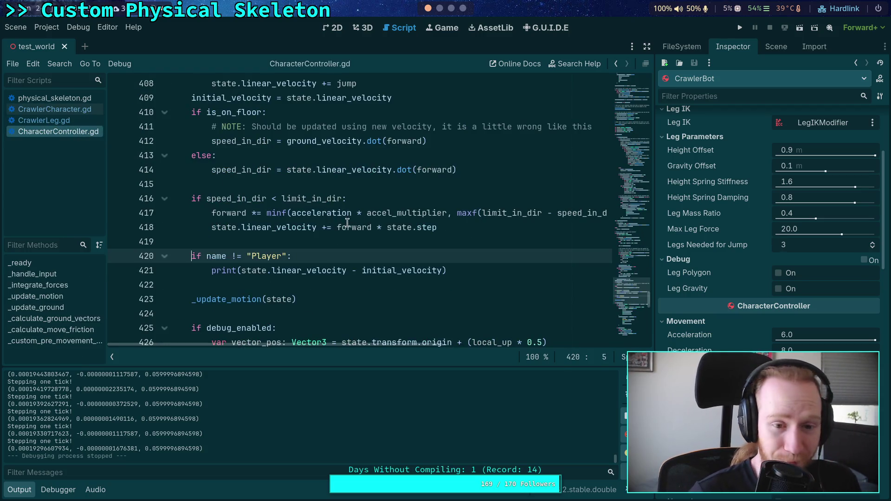
- Move the initial_velocity assignment line to just after the forward acceleration block
{"action": "scroll", "coordinate": [303, 237], "scroll_direction": "down", "scroll_amount": 2}
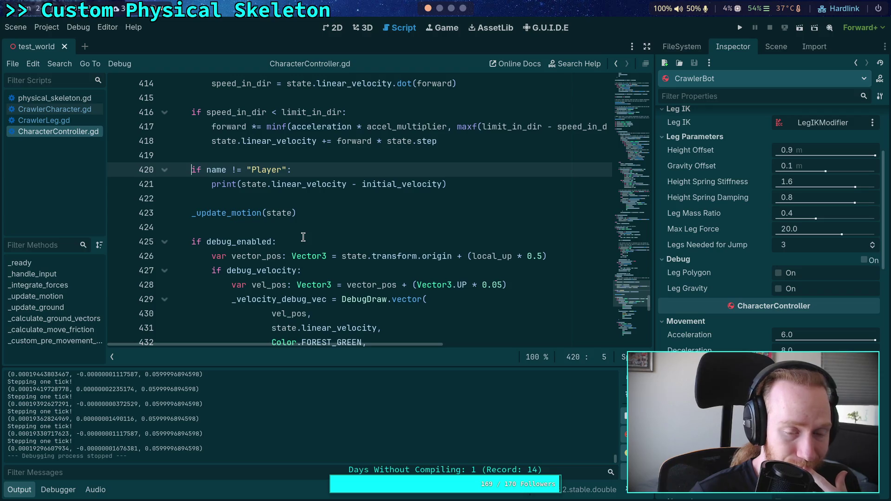
{"action": "scroll", "coordinate": [303, 238], "scroll_direction": "up", "scroll_amount": 2}
{"action": "scroll", "coordinate": [382, 261], "scroll_direction": "up", "scroll_amount": 1}
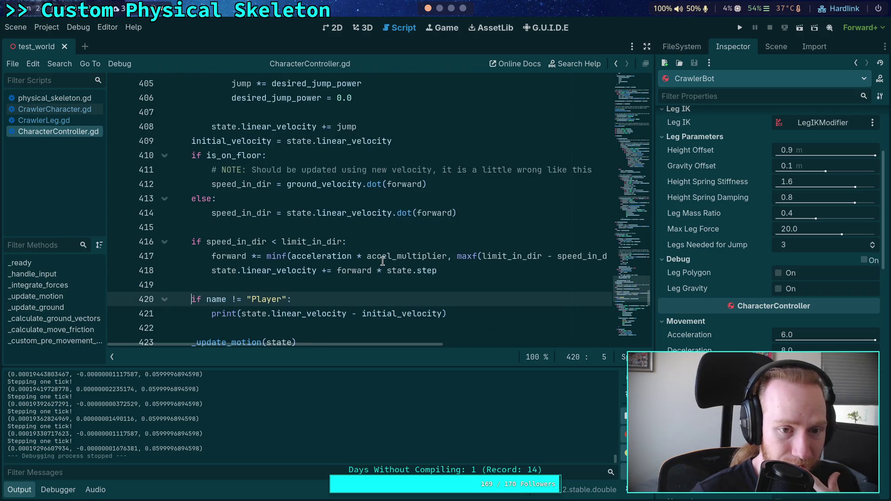
{"action": "left_click", "coordinate": [426, 140]}
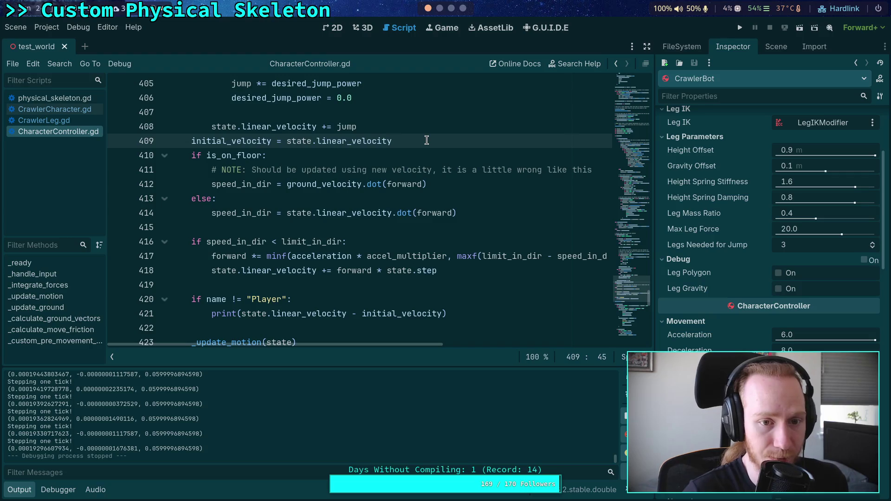
{"action": "key", "text": "ctrl+shift+k"}
{"action": "left_click", "coordinate": [363, 279]}
{"action": "scroll", "coordinate": [481, 283], "scroll_direction": "down", "scroll_amount": 3}
{"action": "scroll", "coordinate": [466, 281], "scroll_direction": "up", "scroll_amount": 2}
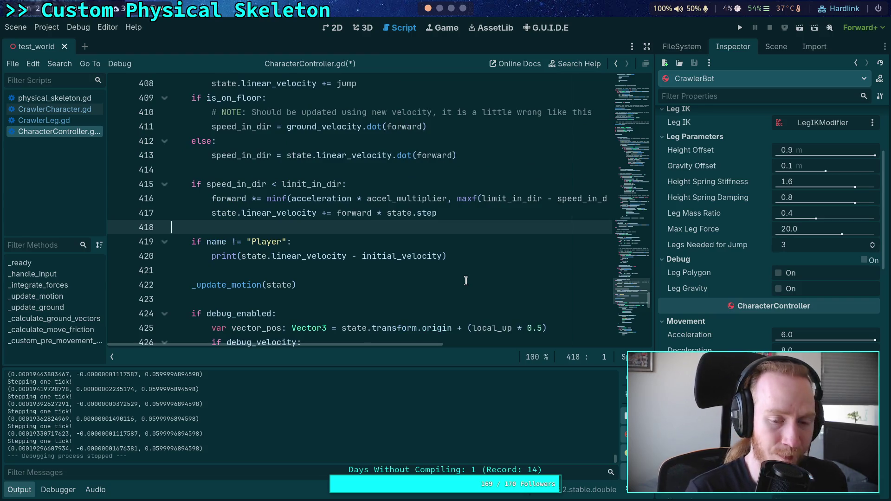
{"action": "key", "text": "Return"}
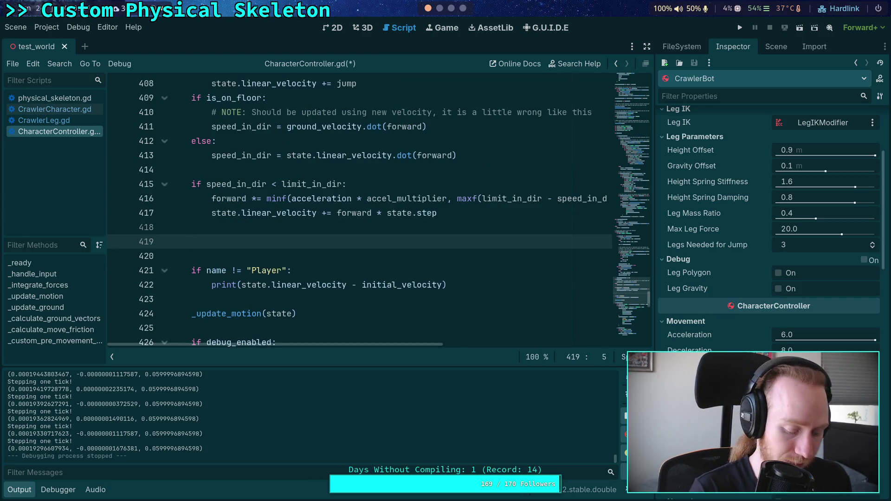
{"action": "type", "text": "initial_velocity = state.linear_velocity"}
{"action": "key", "text": "Return"}
{"action": "key", "text": "BackSpace"}
{"action": "key", "text": "BackSpace"}
- Move the name != "Player" print block to the top of _integrate_forces and run the game
{"action": "mouse_move", "coordinate": [447, 285]}
{"action": "left_mouse_down"}
{"action": "mouse_move", "coordinate": [300, 285]}
{"action": "mouse_move", "coordinate": [124, 262]}
{"action": "left_mouse_up"}
{"action": "key", "text": "ctrl+c"}
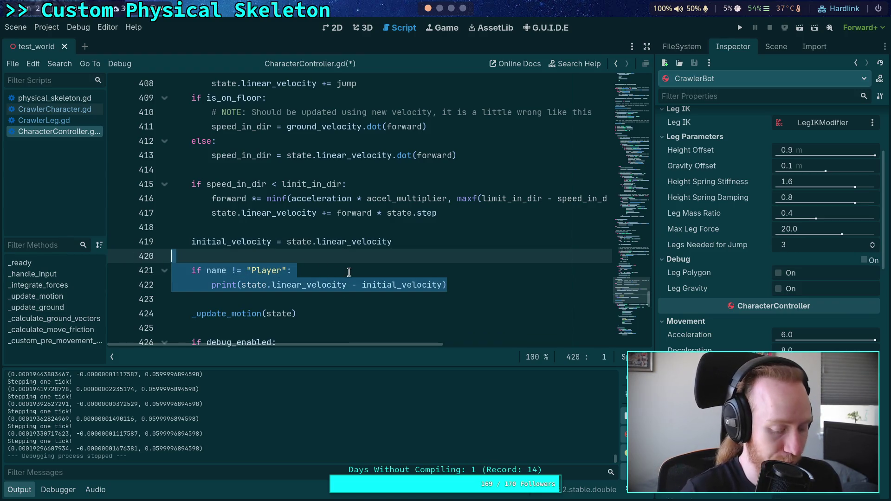
{"action": "key", "text": "BackSpace"}
{"action": "key", "text": "BackSpace"}
{"action": "scroll", "coordinate": [431, 228], "scroll_direction": "down", "scroll_amount": 8}
{"action": "scroll", "coordinate": [445, 234], "scroll_direction": "down", "scroll_amount": 5}
{"action": "scroll", "coordinate": [483, 250], "scroll_direction": "up", "scroll_amount": 14}
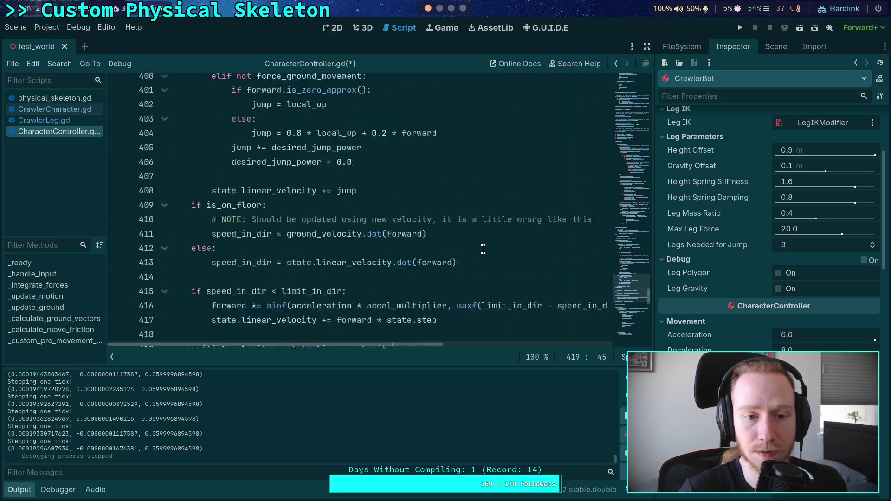
{"action": "left_click_drag", "start_coordinate": [631, 274], "coordinate": [629, 165]}
{"action": "left_click", "coordinate": [339, 132]}
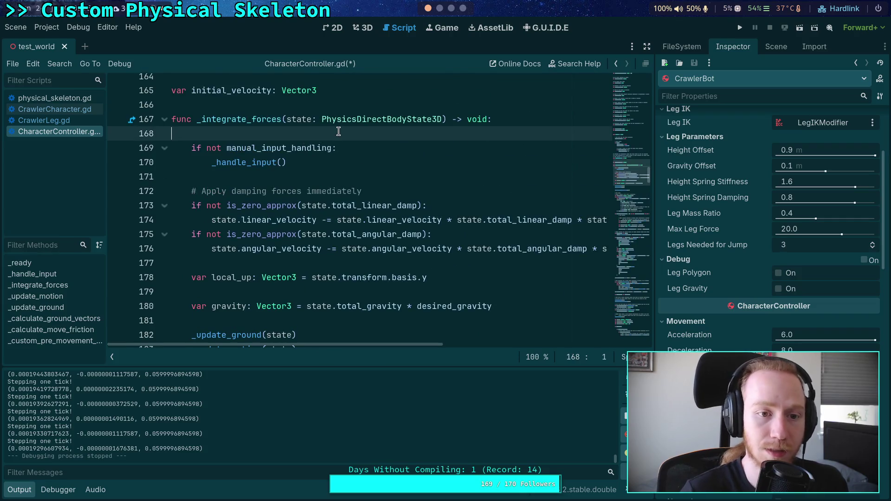
{"action": "key", "text": "Return"}
{"action": "key", "text": "Return"}
{"action": "key", "text": "Up"}
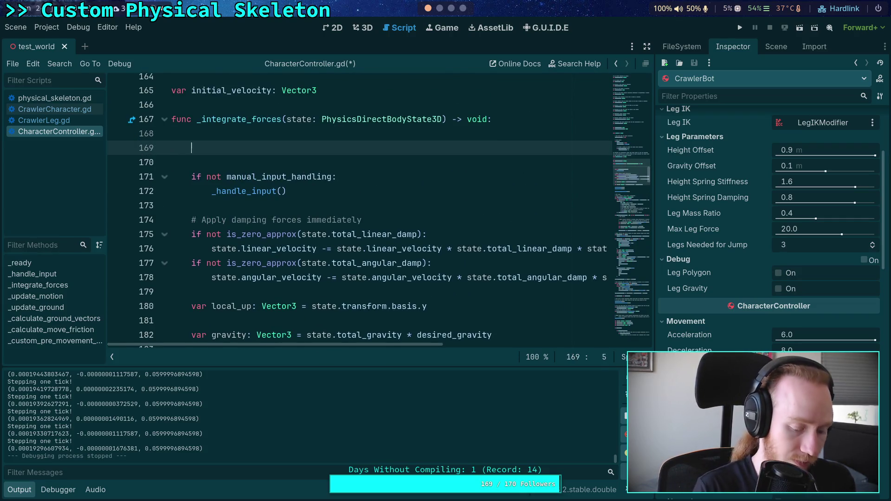
{"action": "key", "text": "ctrl+v"}
{"action": "left_click", "coordinate": [279, 133]}
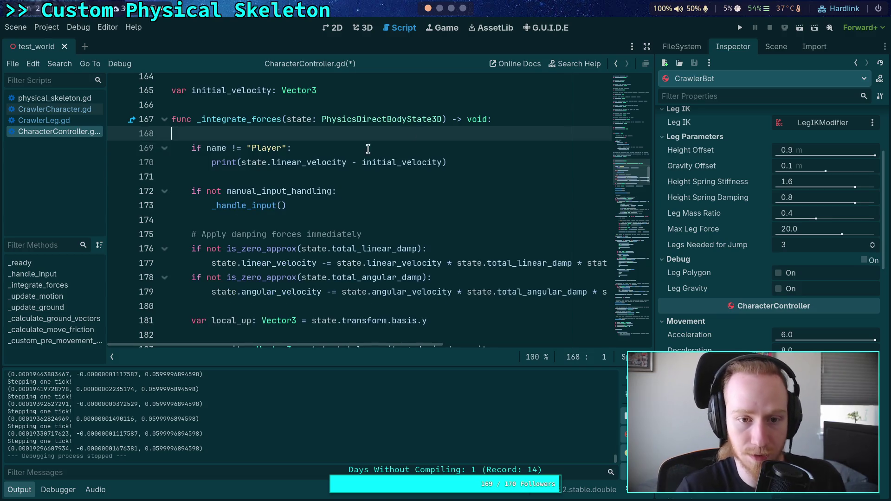
{"action": "left_click", "coordinate": [740, 27]}
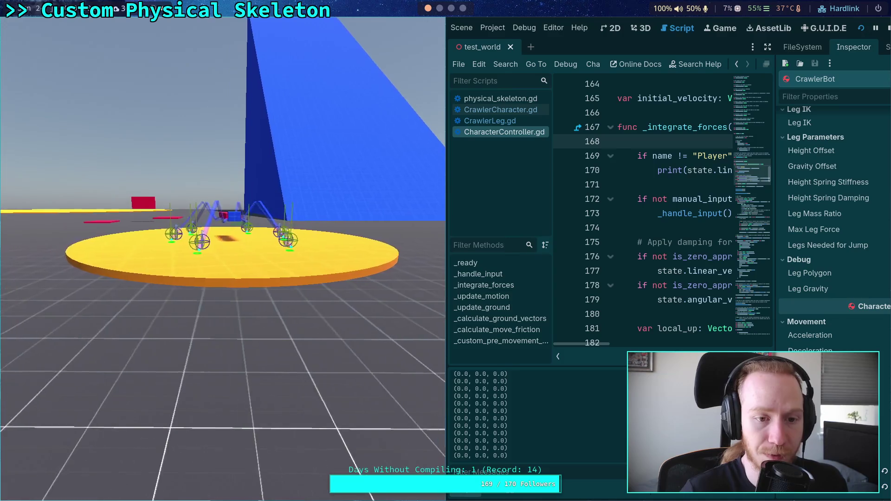
- Step the game a few ticks, stop it, and remove the print lines at the function start
{"action": "key", "text": "period"}
{"action": "key", "text": "period"}
{"action": "key", "text": "period"}
{"action": "key", "text": "period"}
{"action": "key", "text": "period"}
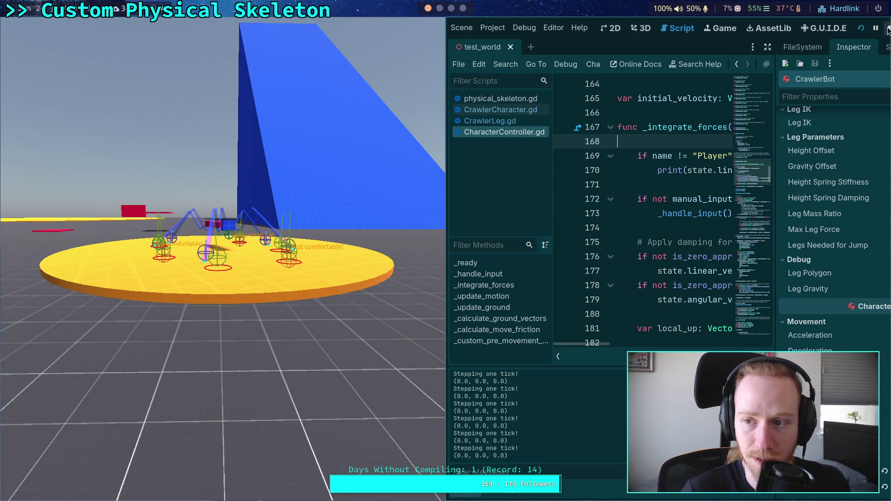
{"action": "left_click", "coordinate": [887, 29]}
{"action": "left_click_drag", "start_coordinate": [449, 170], "coordinate": [61, 147]}
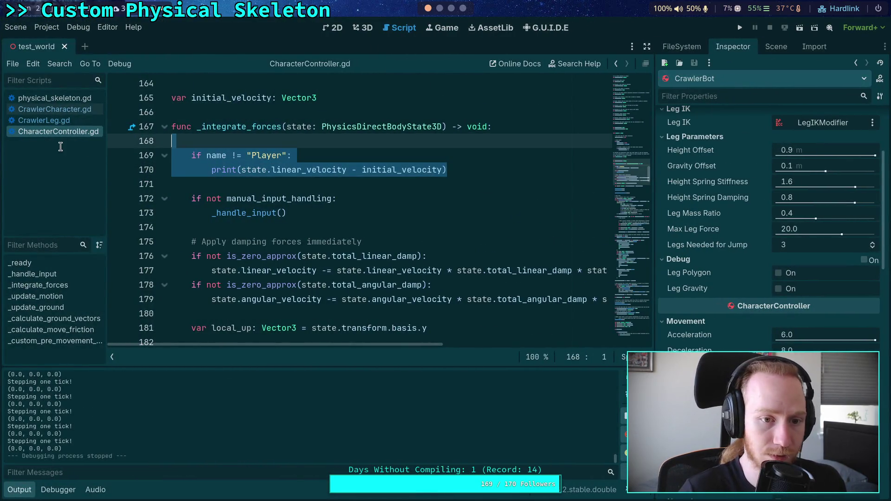
{"action": "key", "text": "Delete"}
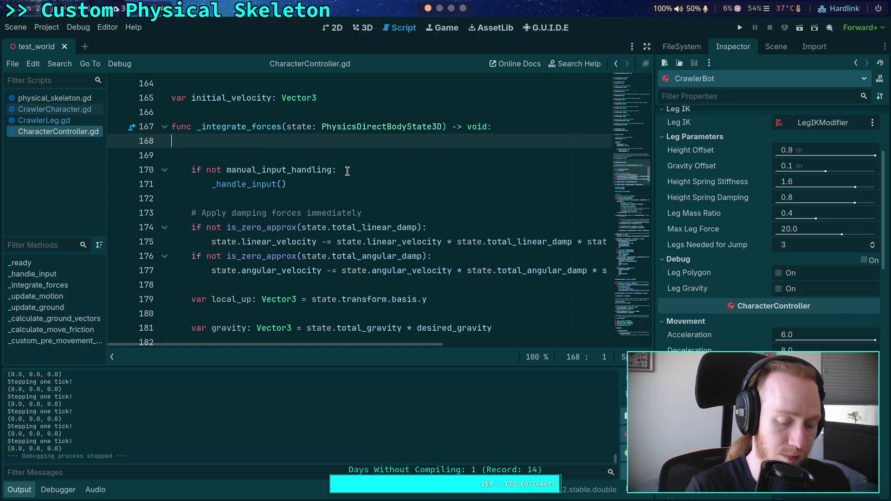
{"action": "key", "text": "Delete"}
- Paste the non-Player velocity print block after the ground-vector calculation, then save and run
{"action": "scroll", "coordinate": [348, 170], "scroll_direction": "down", "scroll_amount": 1}
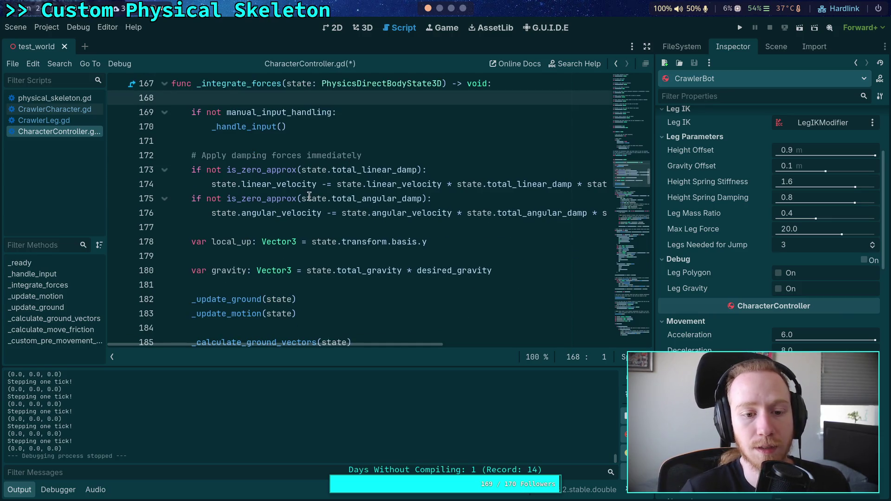
{"action": "scroll", "coordinate": [310, 200], "scroll_direction": "down", "scroll_amount": 3}
{"action": "scroll", "coordinate": [358, 203], "scroll_direction": "down", "scroll_amount": 1}
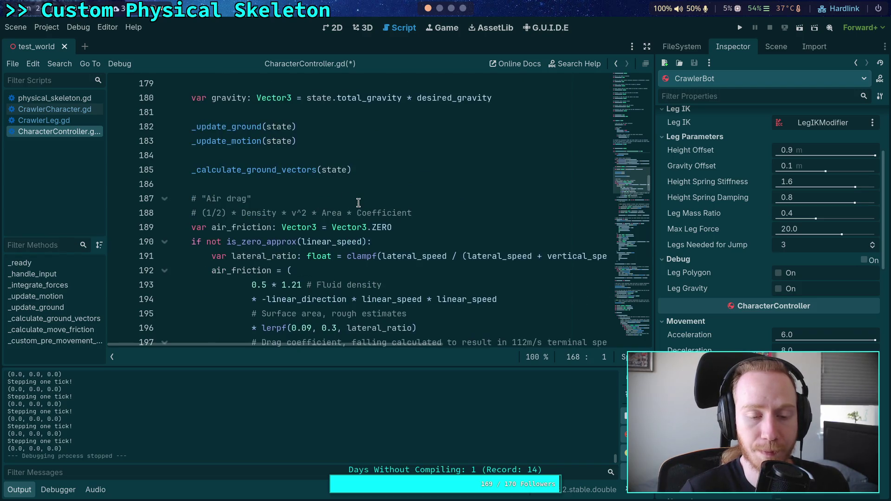
{"action": "left_click", "coordinate": [339, 184]}
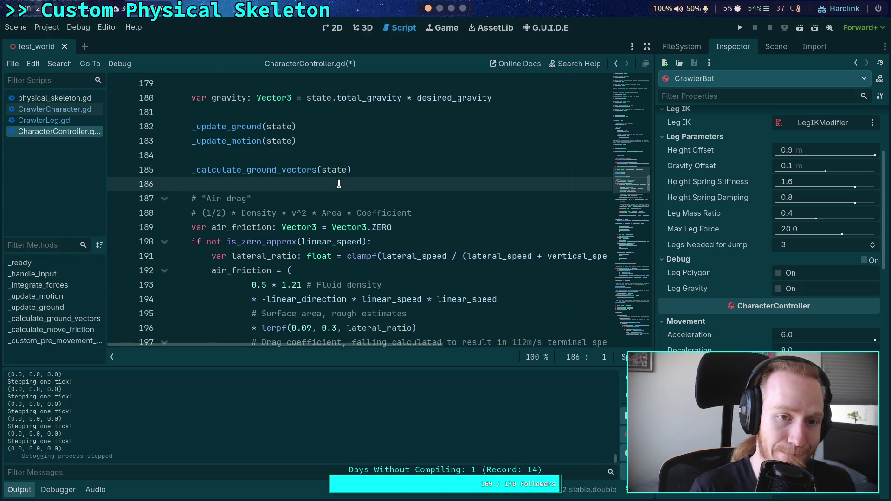
{"action": "key", "text": "Return"}
{"action": "key", "text": "Return"}
{"action": "key", "text": "Up"}
{"action": "key", "text": "ctrl+v"}
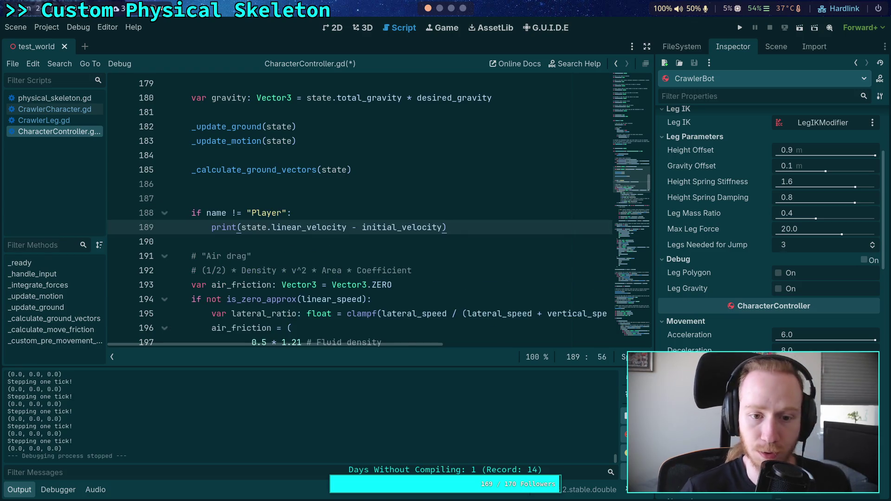
{"action": "left_click", "coordinate": [258, 192]}
{"action": "key", "text": "BackSpace"}
{"action": "key", "text": "F5"}
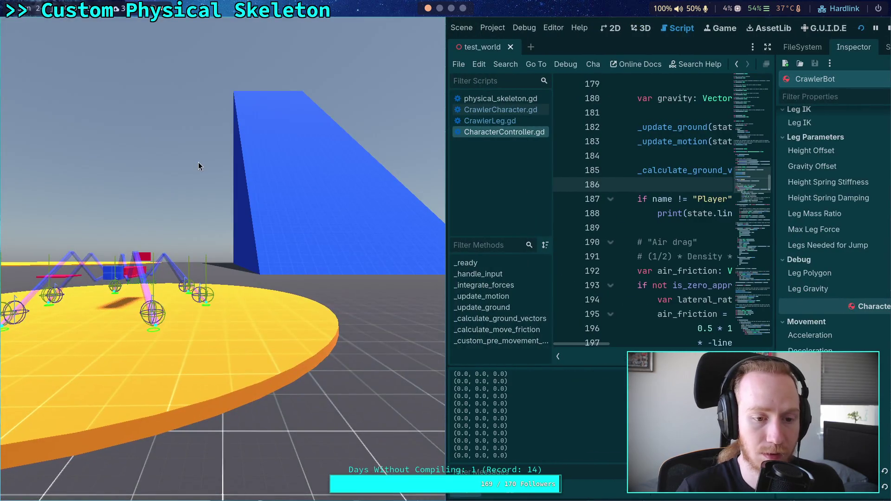
- Stop the game and drag CrawlerBot 9.6 m along X in the 3D view
{"action": "left_click", "coordinate": [887, 27]}
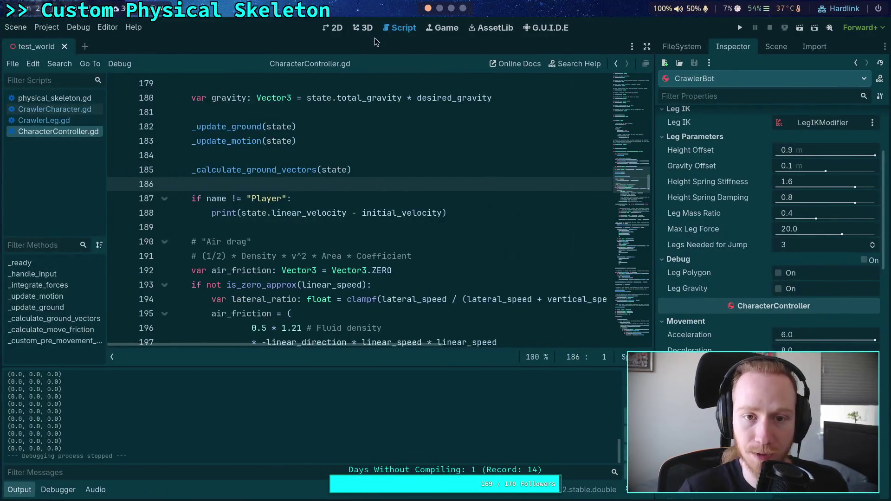
{"action": "left_click", "coordinate": [363, 28]}
{"action": "mouse_move", "coordinate": [339, 224]}
{"action": "left_mouse_down"}
{"action": "mouse_move", "coordinate": [612, 226]}
{"action": "mouse_move", "coordinate": [590, 237]}
{"action": "left_mouse_up"}
- Check CrawlerBot's properties, then set the Player's Position x to 21 in the Inspector
{"action": "scroll", "coordinate": [408, 238], "scroll_direction": "down", "scroll_amount": 4}
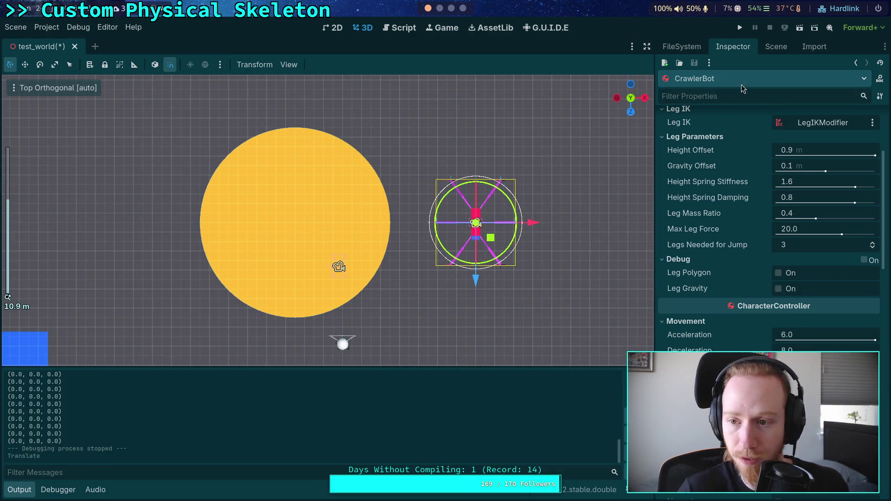
{"action": "left_click", "coordinate": [776, 46]}
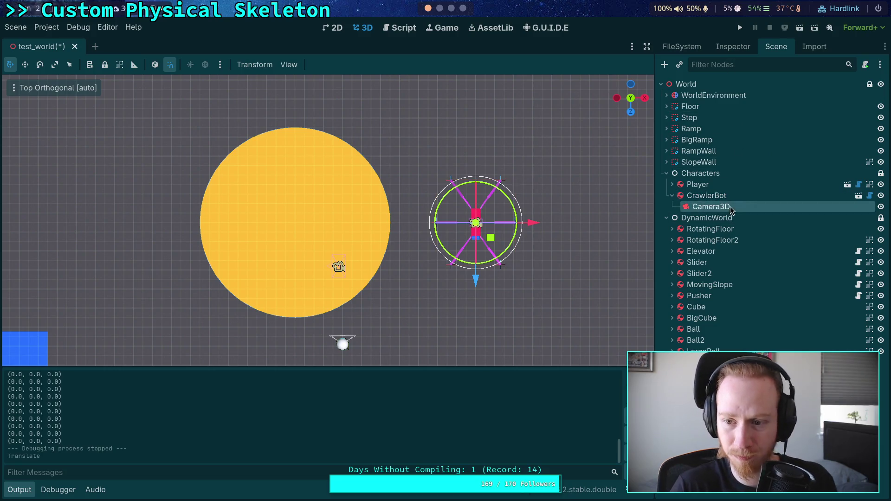
{"action": "left_click", "coordinate": [733, 46]}
{"action": "scroll", "coordinate": [770, 209], "scroll_direction": "down", "scroll_amount": 15}
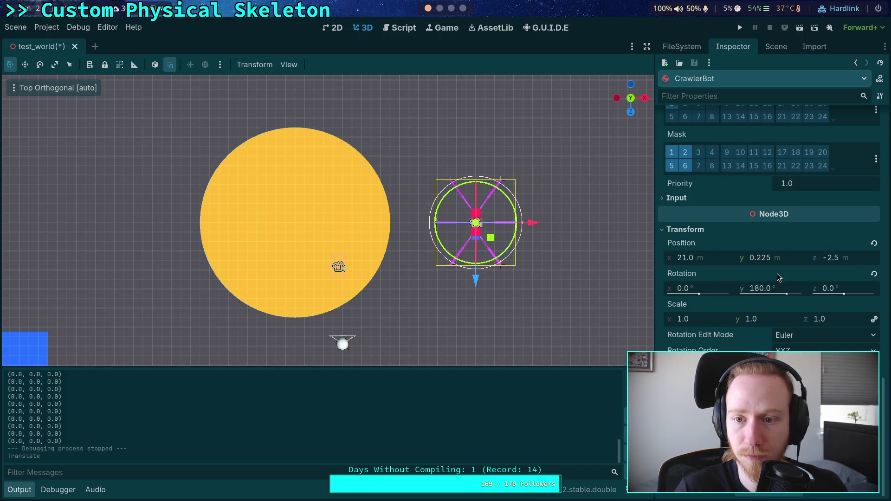
{"action": "left_click", "coordinate": [776, 48]}
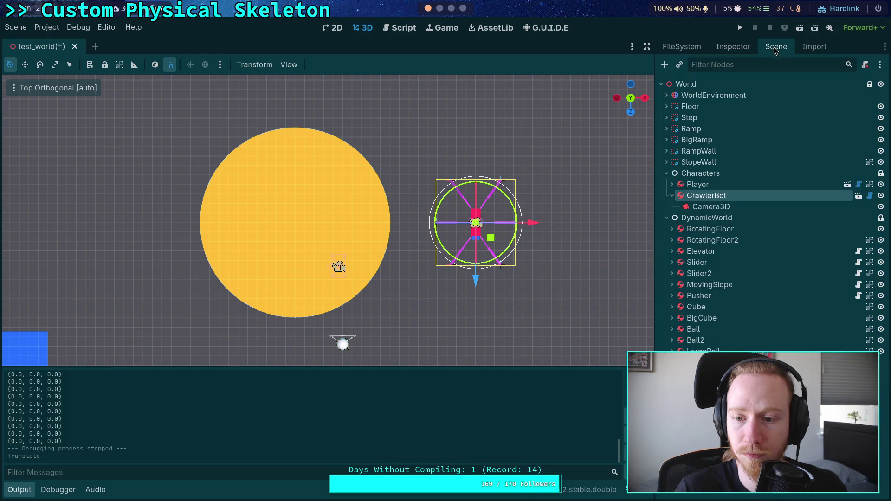
{"action": "left_click", "coordinate": [709, 186]}
{"action": "left_click", "coordinate": [726, 48]}
{"action": "scroll", "coordinate": [711, 232], "scroll_direction": "down", "scroll_amount": 10}
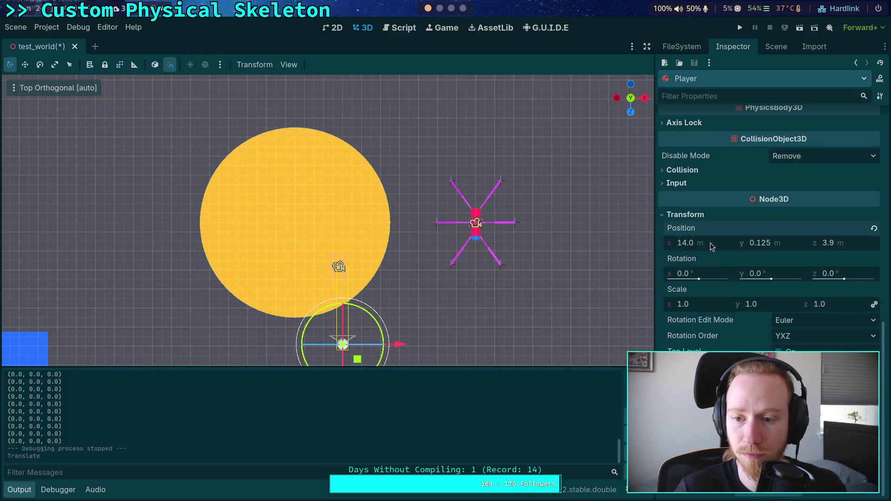
{"action": "type", "text": "21"}
{"action": "key", "text": "Return"}
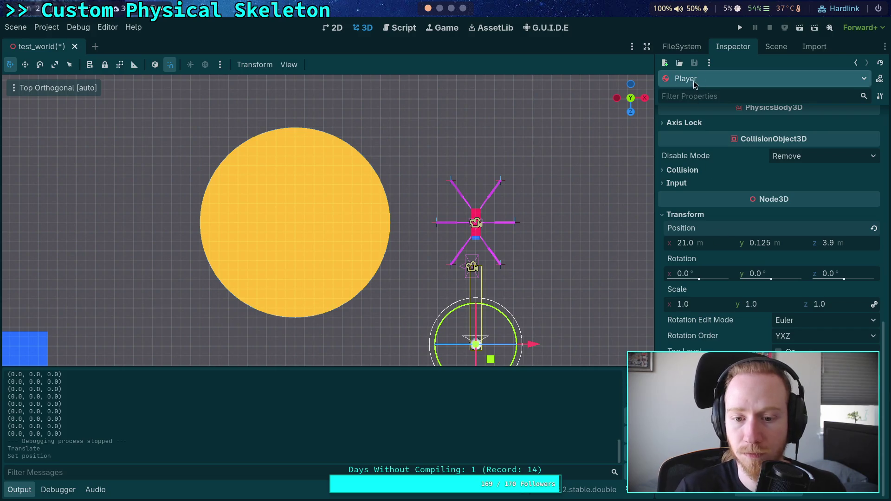
- Run and stop a test with both bodies at x 21, then select the print block in the script
{"action": "left_click", "coordinate": [740, 28]}
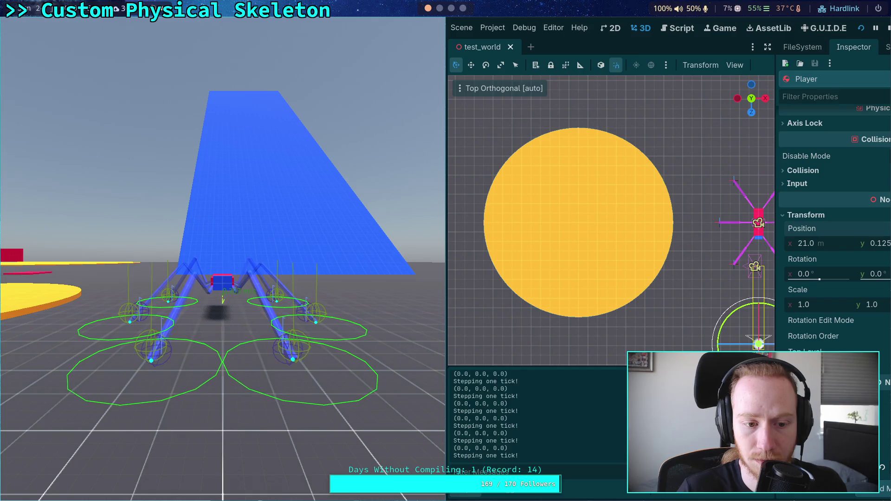
{"action": "key", "text": "F8"}
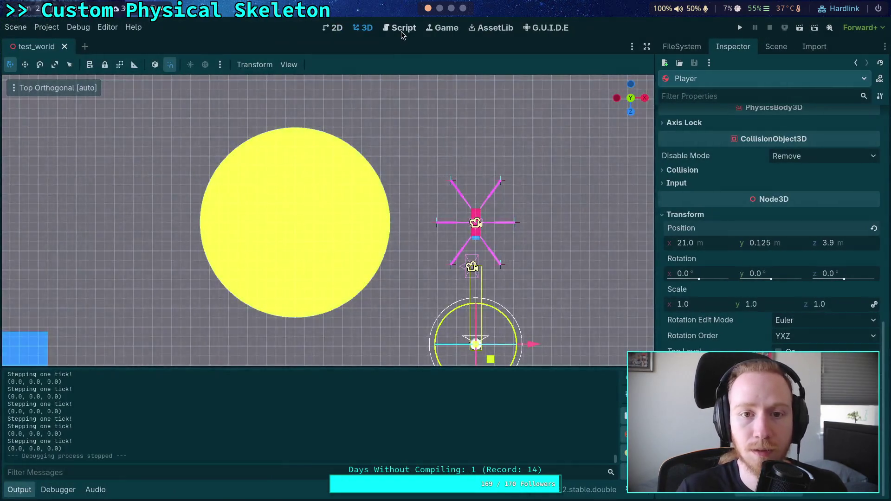
{"action": "left_click", "coordinate": [400, 28]}
{"action": "mouse_move", "coordinate": [498, 214]}
{"action": "left_mouse_down"}
{"action": "mouse_move", "coordinate": [135, 194]}
{"action": "mouse_move", "coordinate": [130, 185]}
{"action": "left_mouse_up"}
{"action": "key", "text": "ctrl+c"}
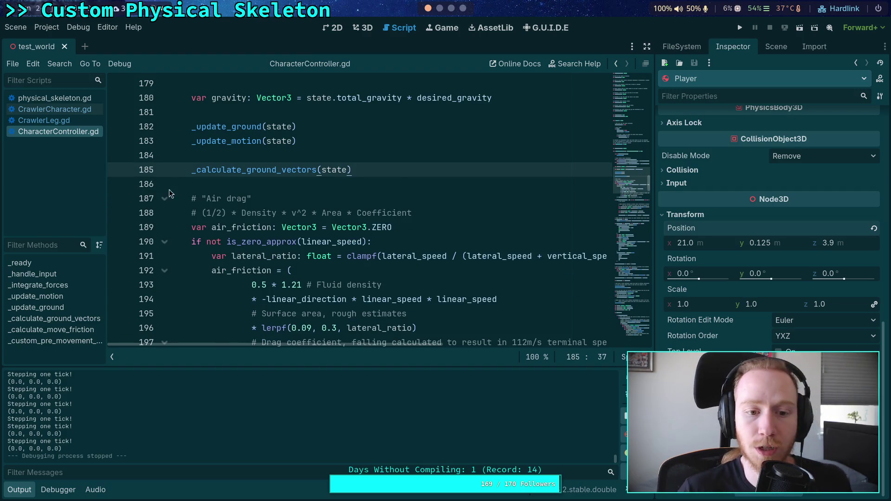
- Fold the air-drag block to bring the spring.solve_forces call into view
{"action": "scroll", "coordinate": [159, 192], "scroll_direction": "down", "scroll_amount": 1}
{"action": "left_click", "coordinate": [165, 199]}
{"action": "left_click", "coordinate": [165, 198]}
{"action": "scroll", "coordinate": [204, 206], "scroll_direction": "down", "scroll_amount": 3}
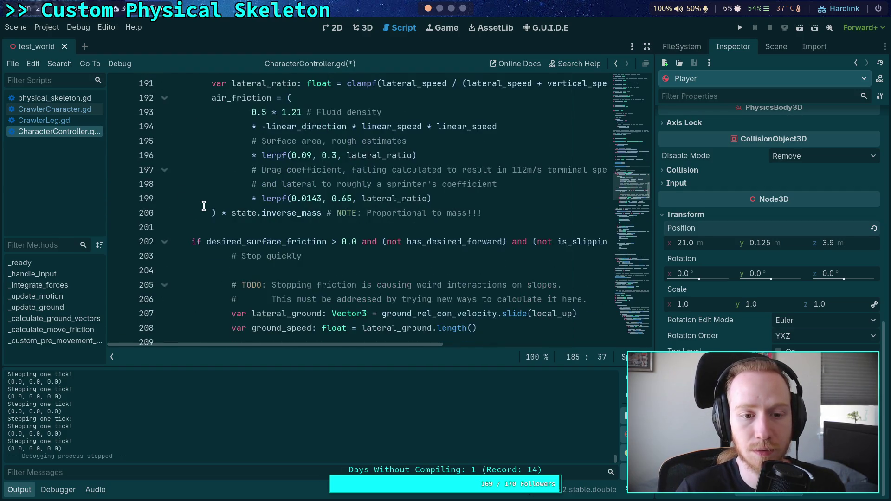
{"action": "scroll", "coordinate": [204, 206], "scroll_direction": "up", "scroll_amount": 2}
{"action": "left_click", "coordinate": [163, 156]}
{"action": "scroll", "coordinate": [214, 193], "scroll_direction": "down", "scroll_amount": 2}
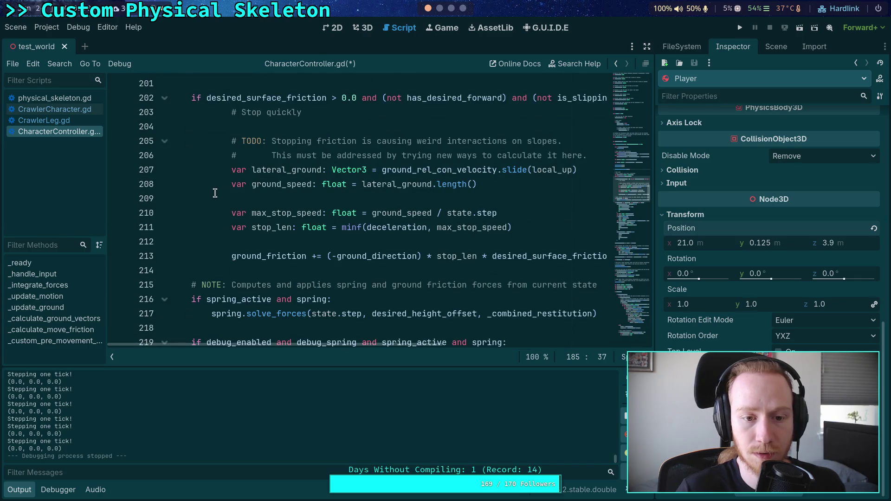
{"action": "scroll", "coordinate": [270, 269], "scroll_direction": "down", "scroll_amount": 3}
- Paste the velocity print block right after spring.solve_forces and save the script
{"action": "left_click", "coordinate": [279, 202]}
{"action": "key", "text": "Return"}
{"action": "key", "text": "Return"}
{"action": "key", "text": "Up"}
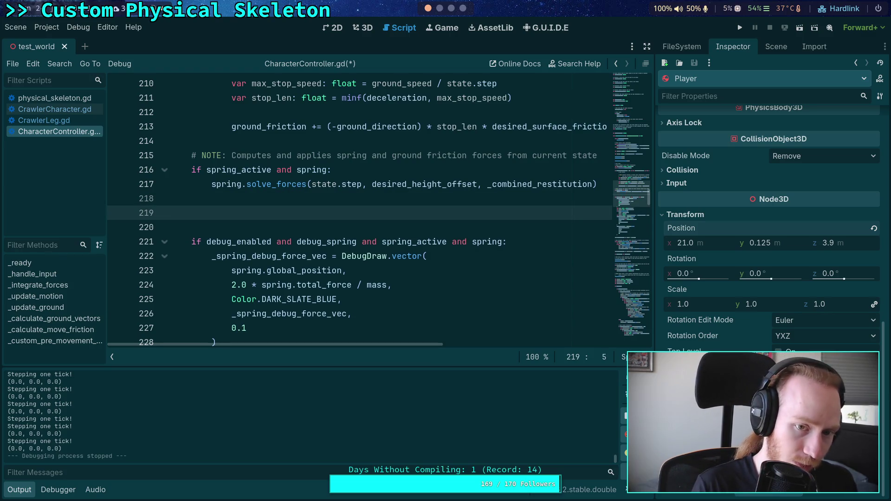
{"action": "key", "text": "ctrl+v"}
{"action": "key", "text": "Up"}
{"action": "key", "text": "Up"}
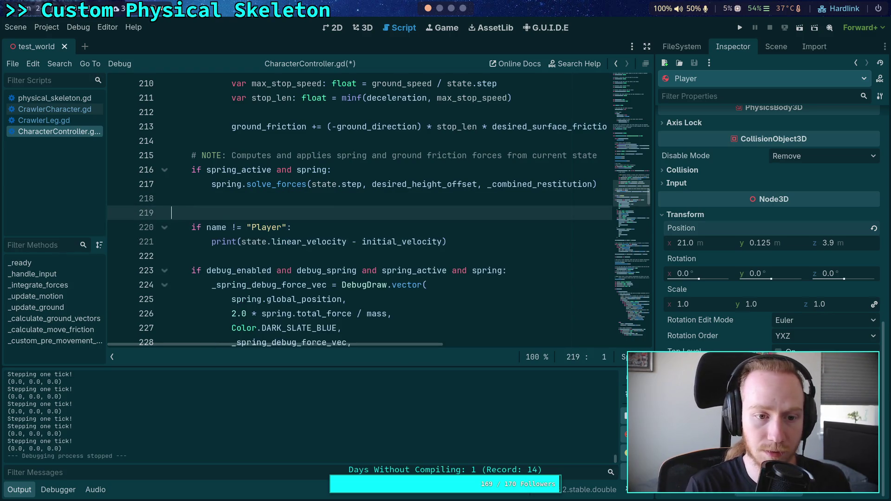
{"action": "key", "text": "BackSpace"}
{"action": "key", "text": "ctrl+s"}
- Run the game, step the simulation forward two ticks, and stop it
{"action": "left_click", "coordinate": [738, 27]}
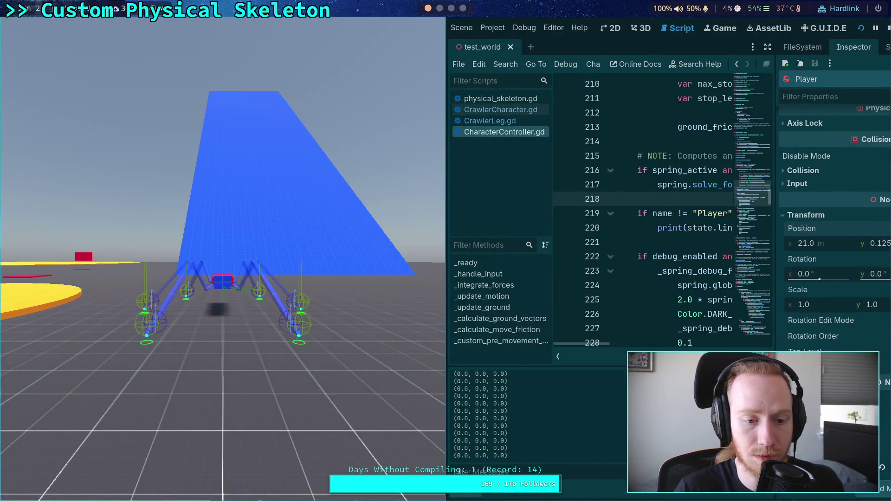
{"action": "key", "text": "period"}
{"action": "key", "text": "period"}
{"action": "key", "text": "period"}
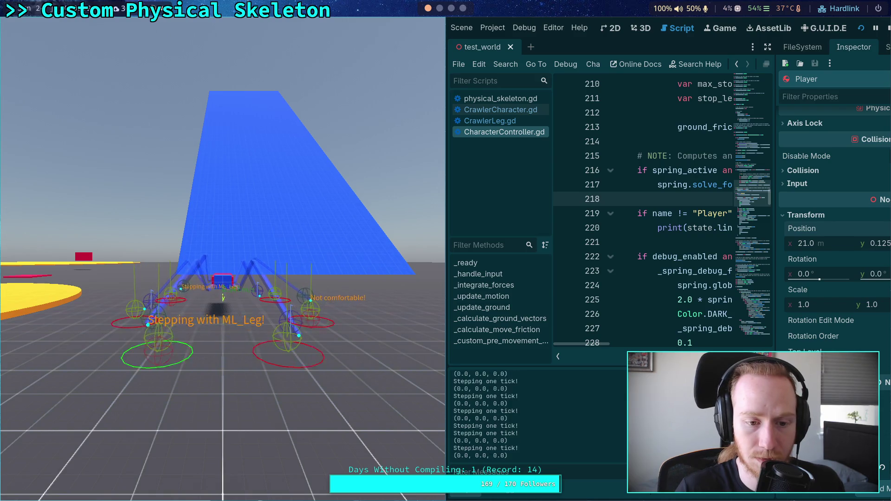
{"action": "key", "text": "period"}
{"action": "key", "text": "period"}
{"action": "key", "text": "period"}
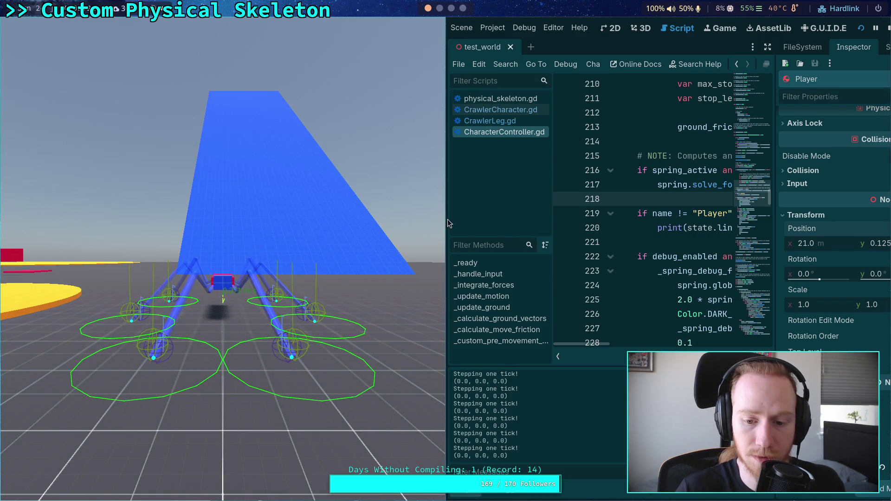
{"action": "left_click", "coordinate": [888, 27]}
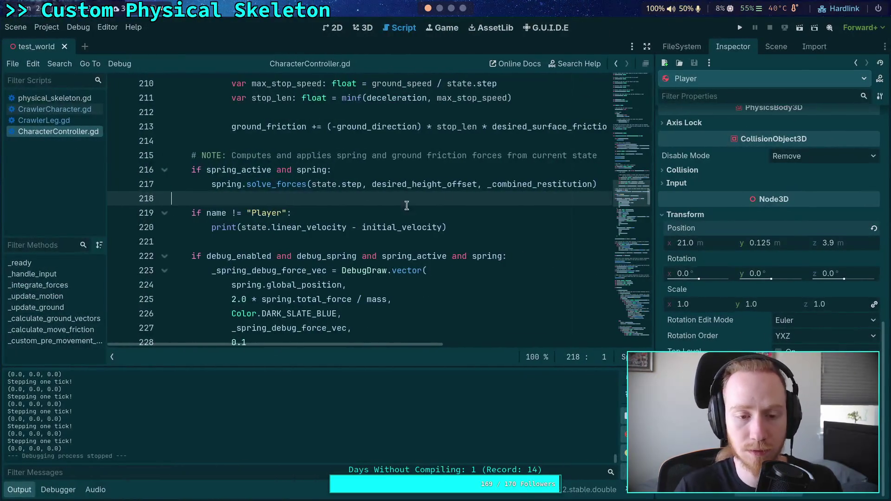
- Delete the velocity print block after spring.solve_forces and fold the spring debug-drawing block
{"action": "left_click_drag", "start_coordinate": [471, 226], "coordinate": [204, 204]}
{"action": "key", "text": "BackSpace"}
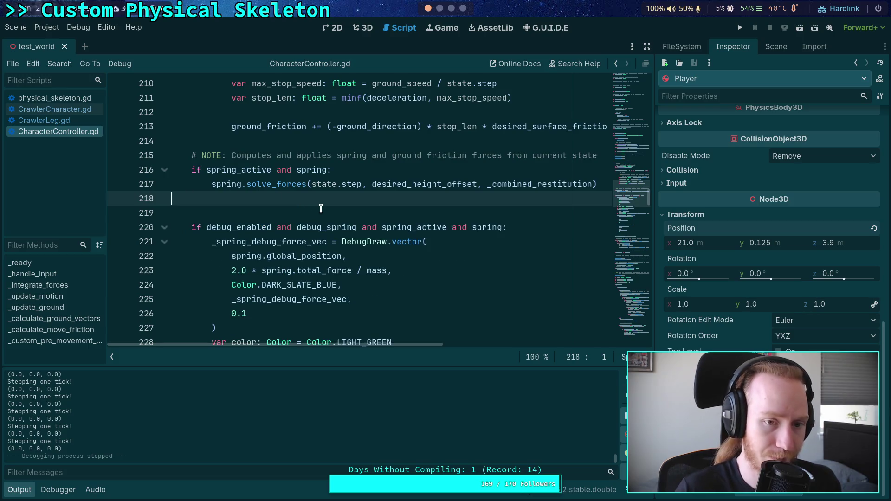
{"action": "key", "text": "Delete"}
{"action": "scroll", "coordinate": [321, 209], "scroll_direction": "down", "scroll_amount": 2}
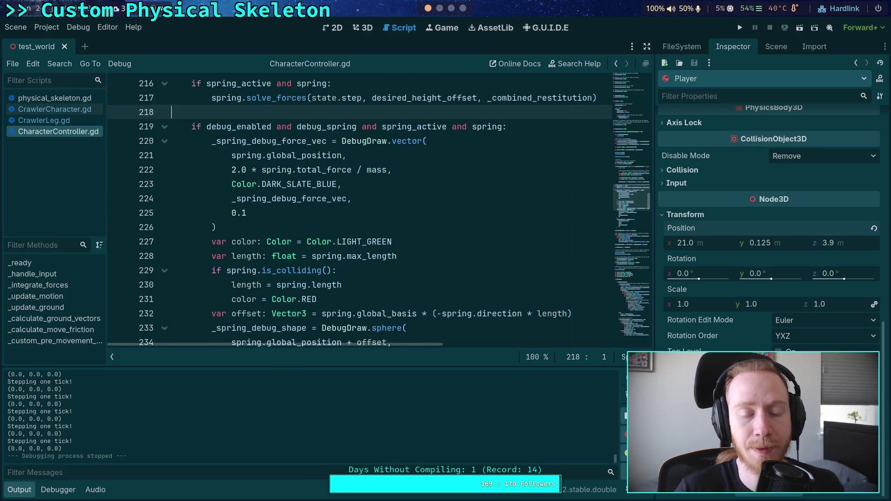
{"action": "scroll", "coordinate": [321, 212], "scroll_direction": "down", "scroll_amount": 3}
{"action": "scroll", "coordinate": [223, 181], "scroll_direction": "up", "scroll_amount": 4}
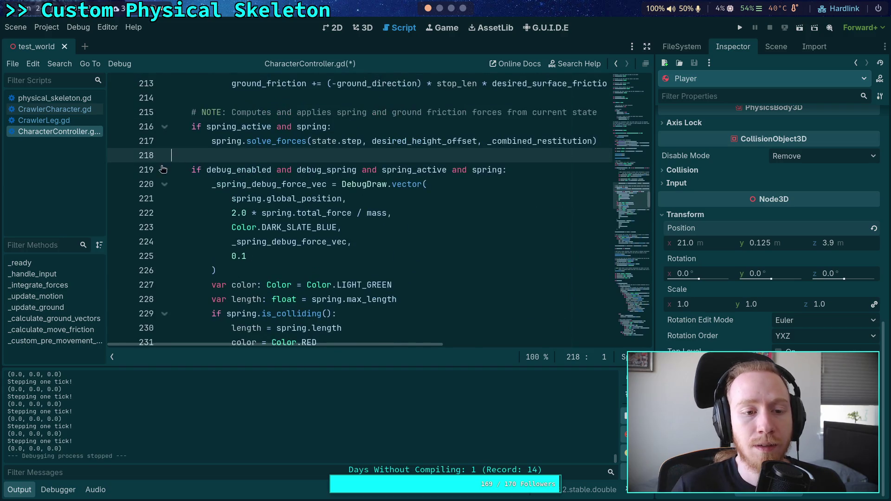
{"action": "left_click", "coordinate": [164, 169]}
- Fold the is_on_floor, elif force_ground_movement and else blocks
{"action": "left_click", "coordinate": [243, 210]}
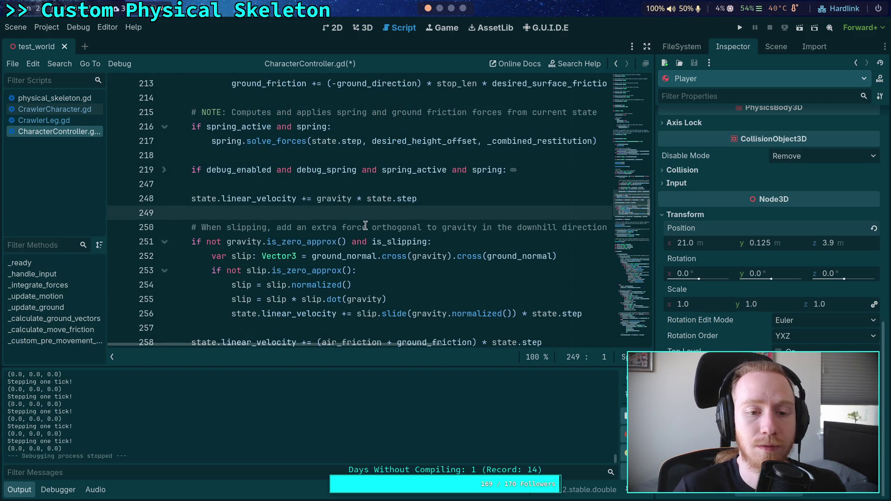
{"action": "scroll", "coordinate": [365, 226], "scroll_direction": "down", "scroll_amount": 1}
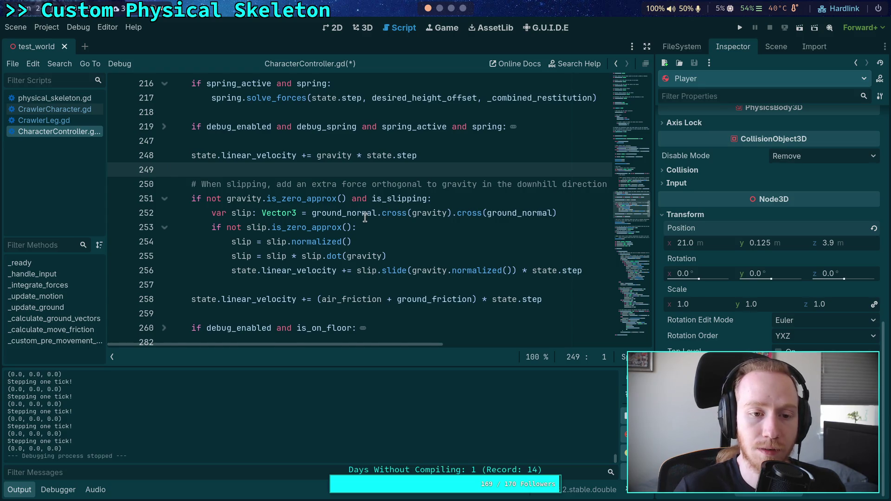
{"action": "scroll", "coordinate": [365, 218], "scroll_direction": "up", "scroll_amount": 15}
{"action": "scroll", "coordinate": [328, 208], "scroll_direction": "down", "scroll_amount": 3}
{"action": "scroll", "coordinate": [329, 208], "scroll_direction": "down", "scroll_amount": 20}
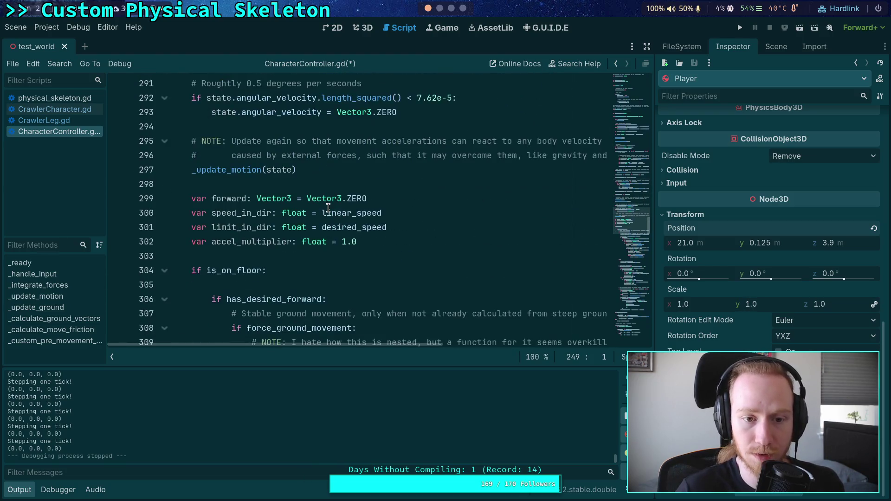
{"action": "scroll", "coordinate": [328, 208], "scroll_direction": "down", "scroll_amount": 11}
{"action": "scroll", "coordinate": [237, 257], "scroll_direction": "up", "scroll_amount": 12}
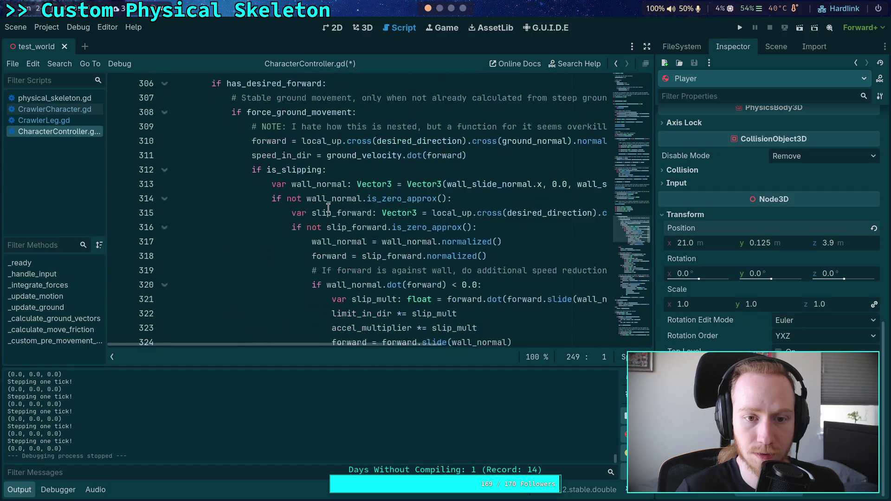
{"action": "scroll", "coordinate": [238, 257], "scroll_direction": "down", "scroll_amount": 3}
{"action": "left_click", "coordinate": [165, 185]}
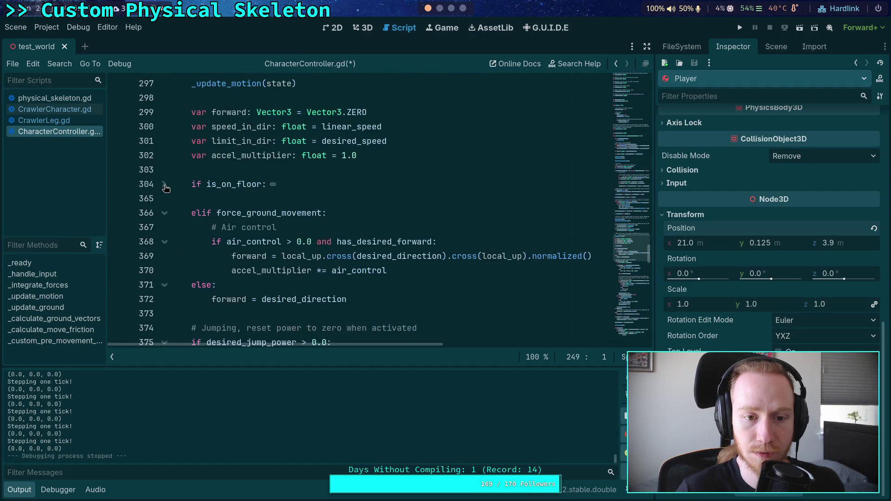
{"action": "left_click", "coordinate": [164, 213]}
{"action": "left_click", "coordinate": [164, 228]}
- Fold the jumping block, the second is_on_floor/else pair and the speed_in_dir limit block
{"action": "scroll", "coordinate": [244, 211], "scroll_direction": "down", "scroll_amount": 4}
{"action": "scroll", "coordinate": [245, 211], "scroll_direction": "up", "scroll_amount": 1}
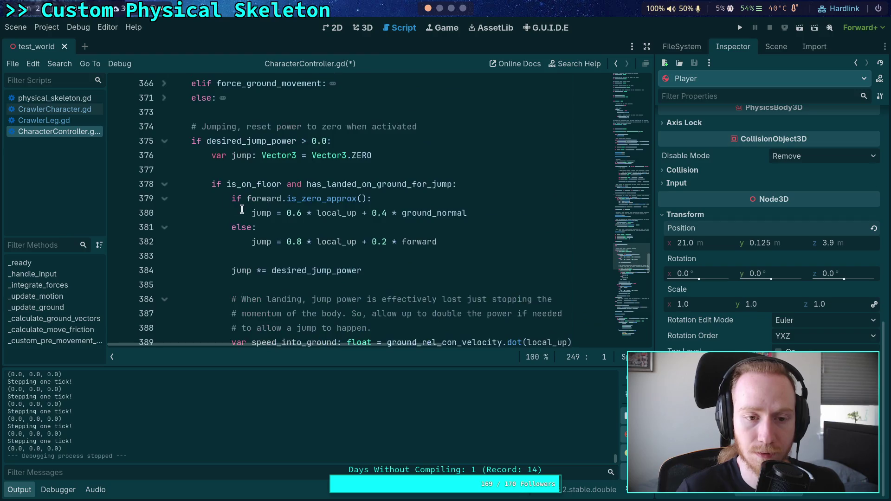
{"action": "left_click", "coordinate": [165, 141]}
{"action": "left_click", "coordinate": [165, 156]}
{"action": "left_click", "coordinate": [165, 169]}
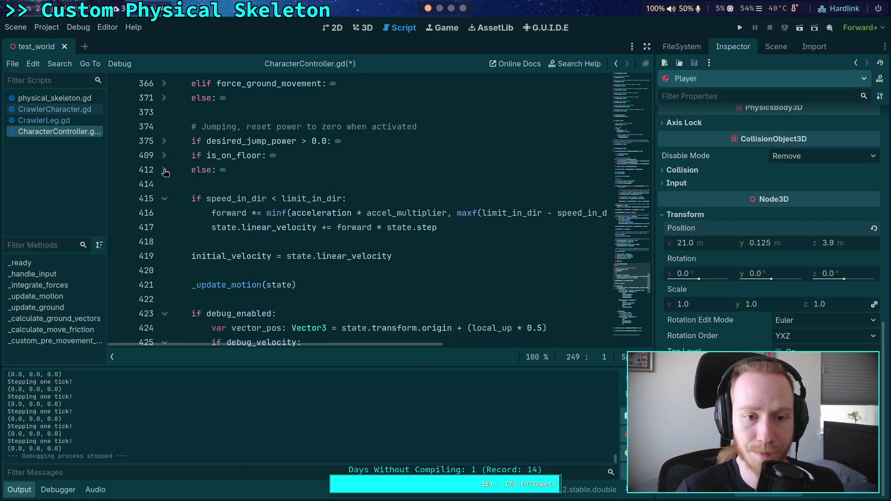
{"action": "left_click", "coordinate": [165, 201]}
{"action": "left_click", "coordinate": [432, 230]}
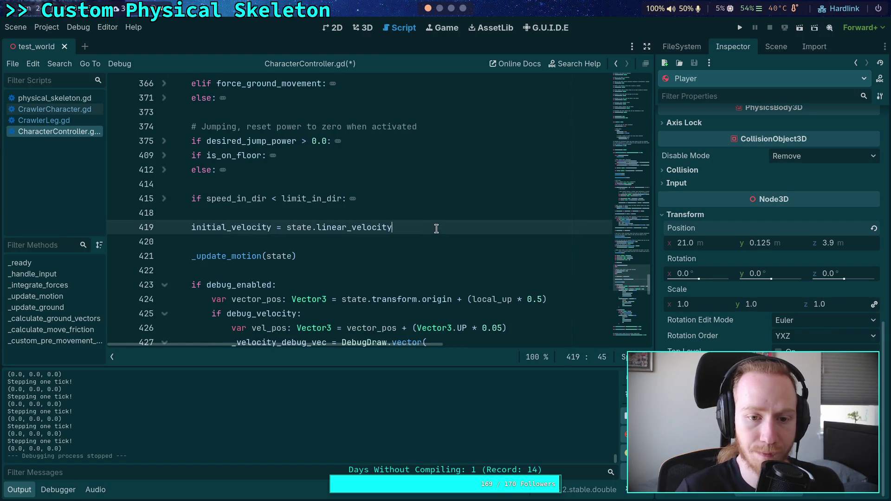
{"action": "scroll", "coordinate": [432, 229], "scroll_direction": "up", "scroll_amount": 6}
{"action": "scroll", "coordinate": [432, 230], "scroll_direction": "up", "scroll_amount": 12}
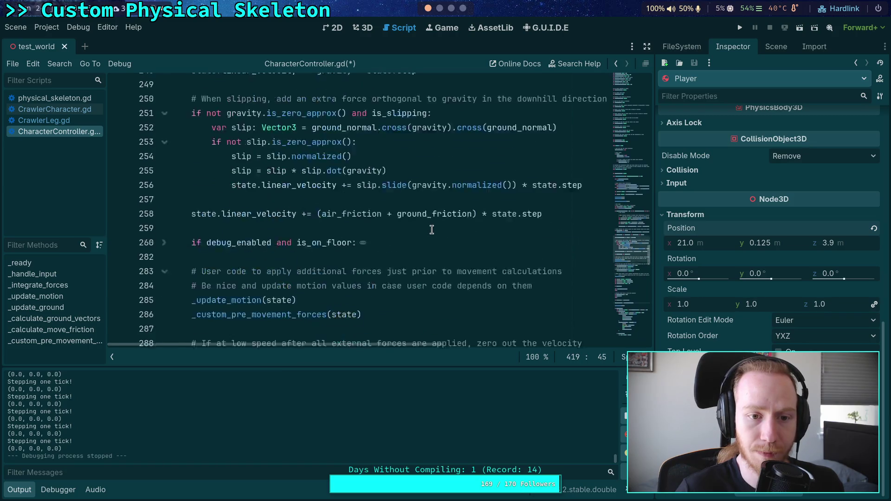
{"action": "scroll", "coordinate": [335, 304], "scroll_direction": "up", "scroll_amount": 1}
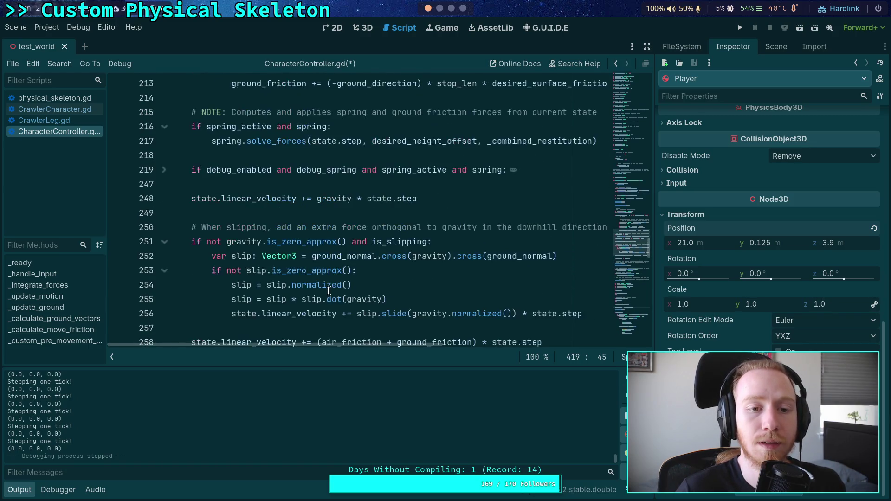
{"action": "scroll", "coordinate": [320, 255], "scroll_direction": "down", "scroll_amount": 2}
{"action": "left_click", "coordinate": [336, 126]}
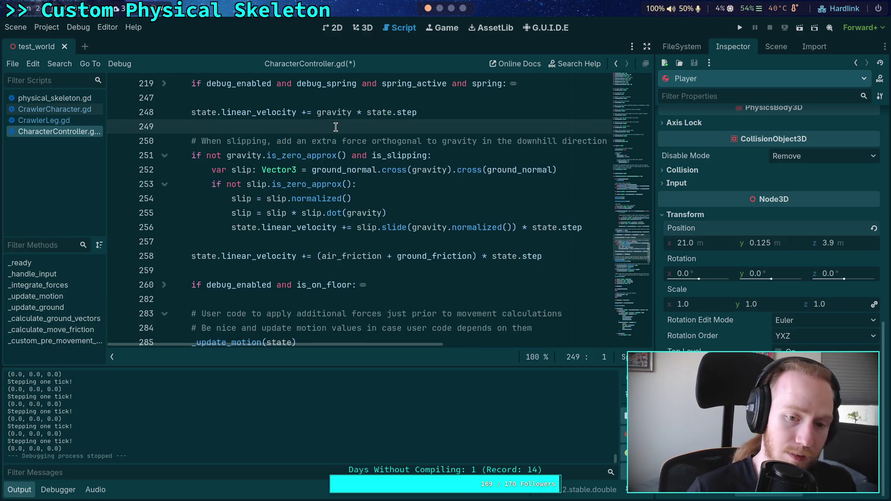
- Paste the velocity print block after the friction update, with the comparison set to name != "Player"
{"action": "left_click", "coordinate": [279, 271]}
{"action": "key", "text": "Return"}
{"action": "key", "text": "ctrl+shift+Return"}
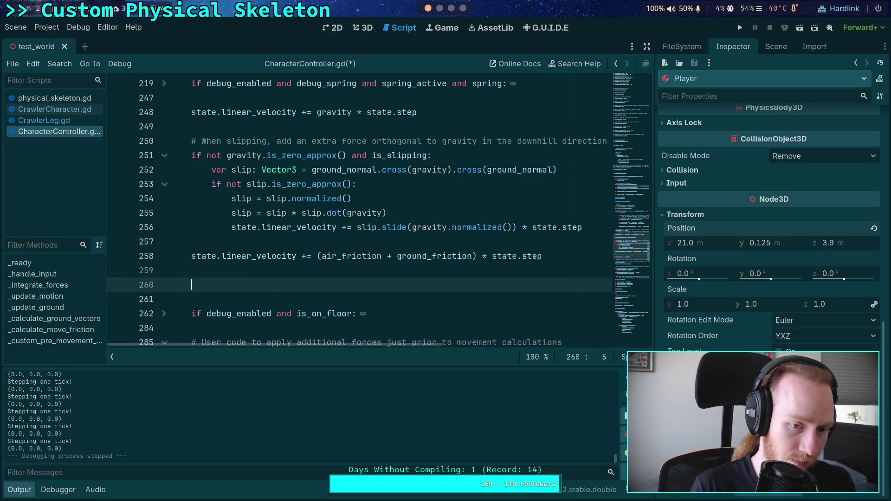
{"action": "key", "text": "ctrl+v"}
{"action": "left_click", "coordinate": [250, 285]}
{"action": "key", "text": "BackSpace"}
{"action": "type", "text": "!"}
{"action": "left_click", "coordinate": [336, 272]}
- Cut the later initial_velocity line out of its old position
{"action": "scroll", "coordinate": [325, 260], "scroll_direction": "down", "scroll_amount": 15}
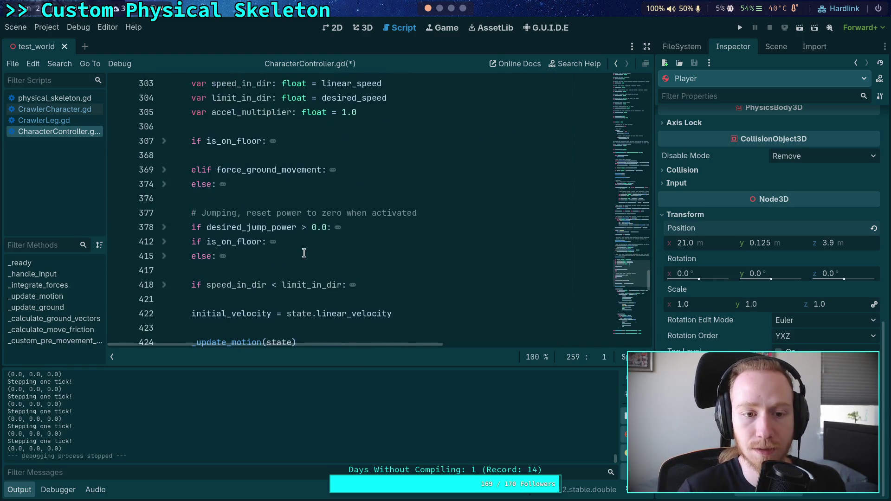
{"action": "left_click", "coordinate": [278, 185]}
{"action": "key", "text": "ctrl+x"}
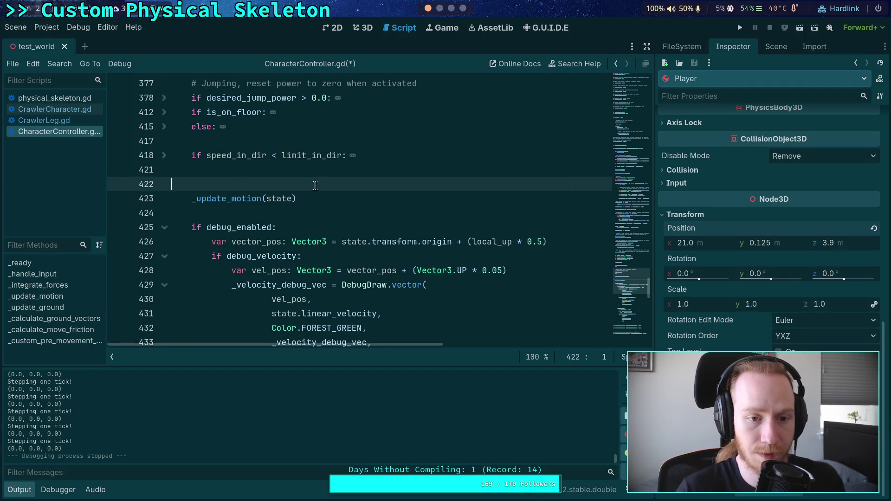
{"action": "key", "text": "Delete"}
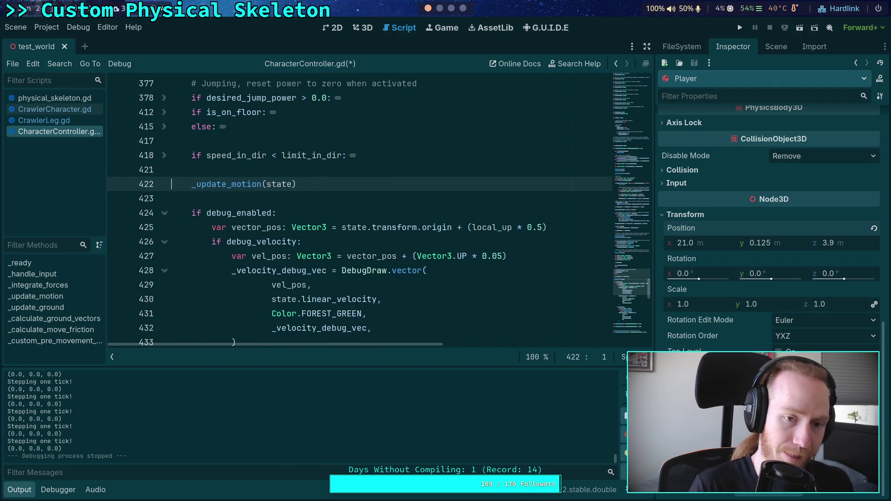
{"action": "key", "text": "ctrl+z"}
{"action": "key", "text": "ctrl+z"}
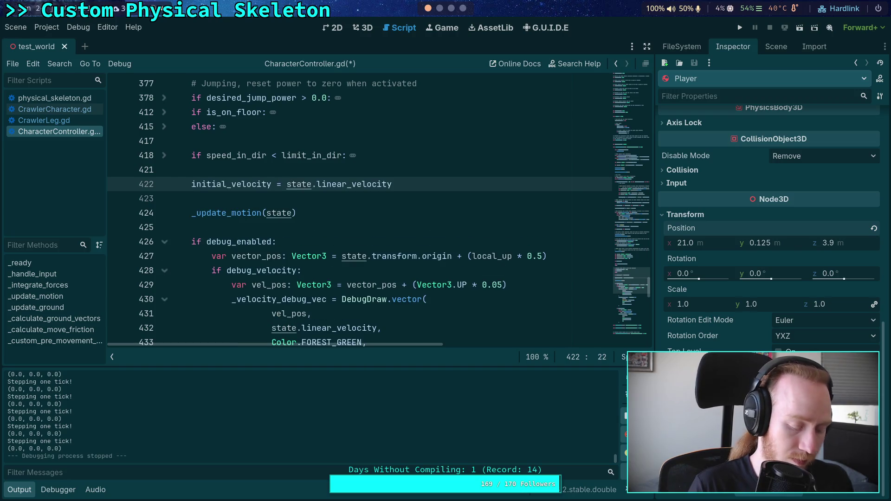
{"action": "key", "text": "ctrl+x"}
{"action": "key", "text": "Delete"}
- Paste the initial_velocity line just above the gravity update, then save and run
{"action": "scroll", "coordinate": [308, 181], "scroll_direction": "up", "scroll_amount": 15}
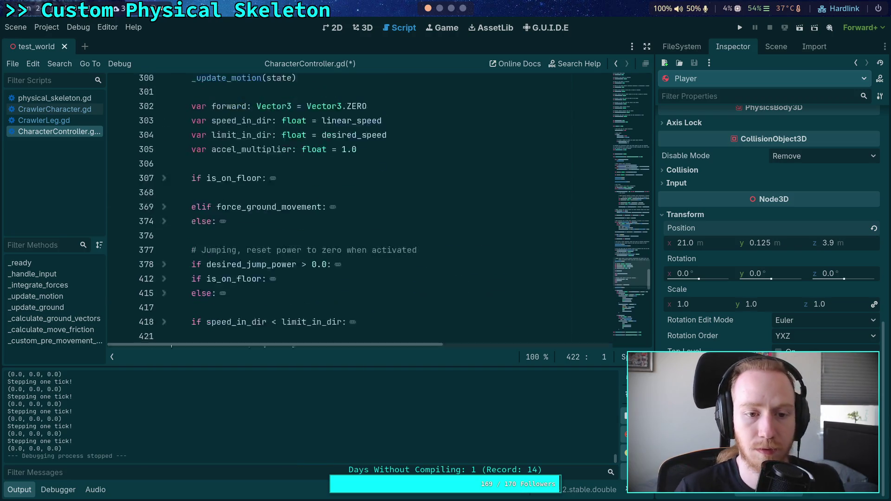
{"action": "scroll", "coordinate": [308, 181], "scroll_direction": "up", "scroll_amount": 6}
{"action": "scroll", "coordinate": [278, 198], "scroll_direction": "down", "scroll_amount": 2}
{"action": "scroll", "coordinate": [277, 198], "scroll_direction": "up", "scroll_amount": 1}
{"action": "left_click", "coordinate": [259, 142]}
{"action": "key", "text": "Return"}
{"action": "key", "text": "Return"}
{"action": "key", "text": "Up"}
{"action": "key", "text": "ctrl+v"}
{"action": "key", "text": "Return"}
{"action": "key", "text": "BackSpace"}
{"action": "key", "text": "BackSpace"}
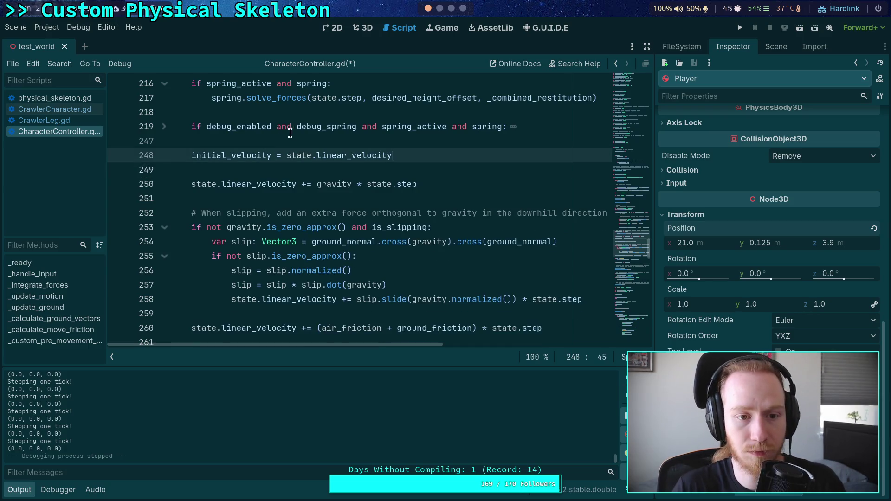
{"action": "key", "text": "F5"}
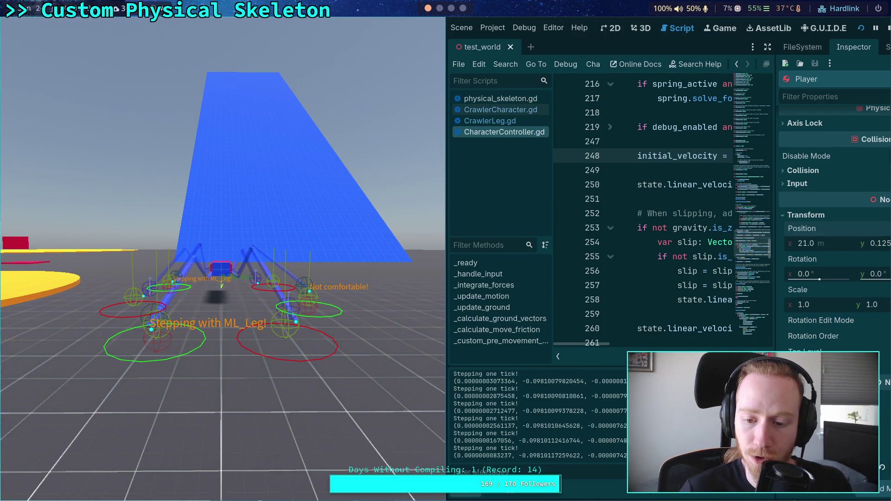
- Stop the test run and cut the initial_velocity line above gravity
{"action": "left_click", "coordinate": [878, 30]}
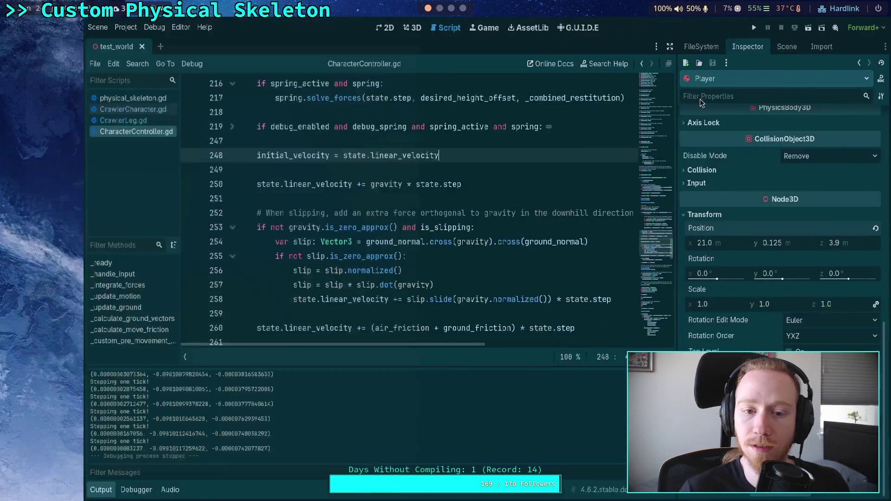
{"action": "double_click", "coordinate": [341, 159]}
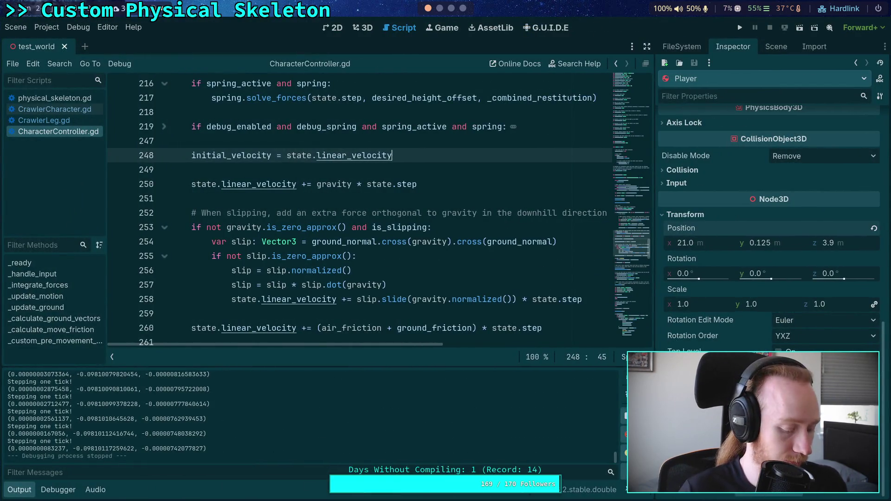
{"action": "key", "text": "ctrl+shift+k"}
{"action": "key", "text": "ctrl+shift+k"}
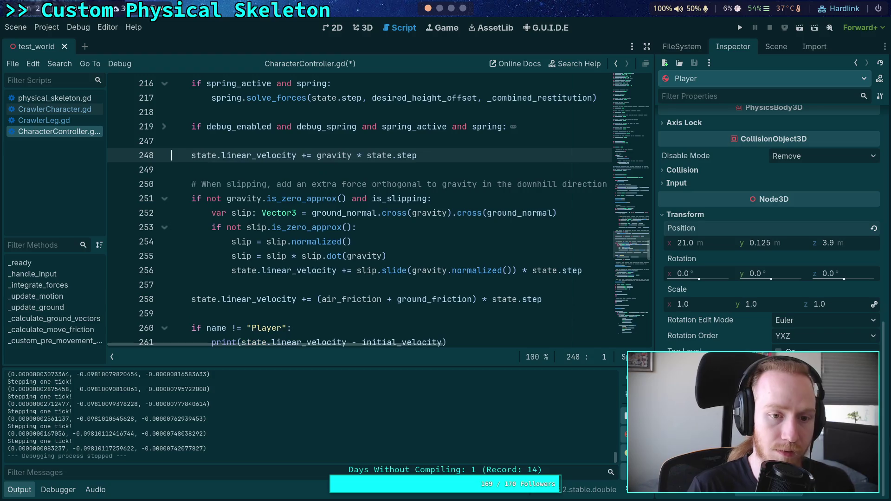
- Open a new line right after the friction update line
{"action": "scroll", "coordinate": [364, 201], "scroll_direction": "down", "scroll_amount": 2}
{"action": "left_click", "coordinate": [325, 227]}
{"action": "key", "text": "Return"}
{"action": "key", "text": "Return"}
- Paste the initial_velocity line after the friction update and drop the extra empty line
{"action": "key", "text": "Up"}
{"action": "key", "text": "ctrl+v"}
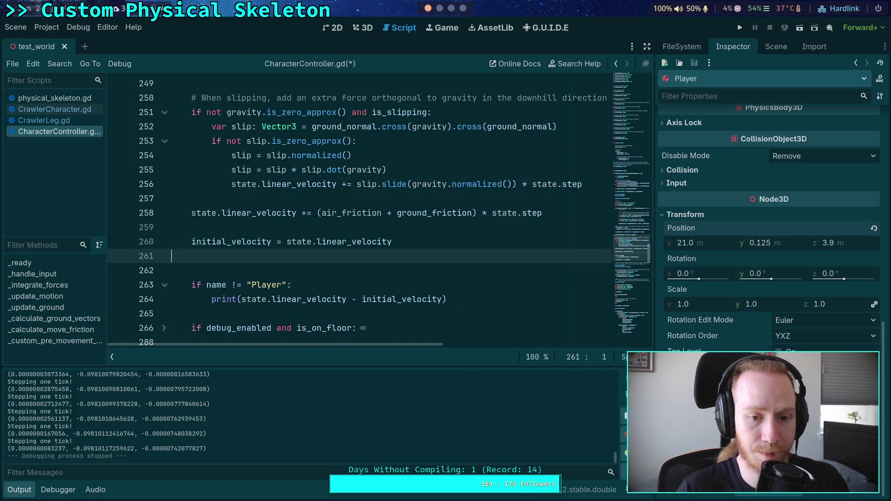
{"action": "key", "text": "ctrl+shift+k"}
- Move the Player name-check print block to just after the _custom_pre_movement_forces call
{"action": "mouse_move", "coordinate": [447, 284]}
{"action": "left_mouse_down"}
{"action": "mouse_move", "coordinate": [153, 273]}
{"action": "mouse_move", "coordinate": [116, 257]}
{"action": "left_mouse_up"}
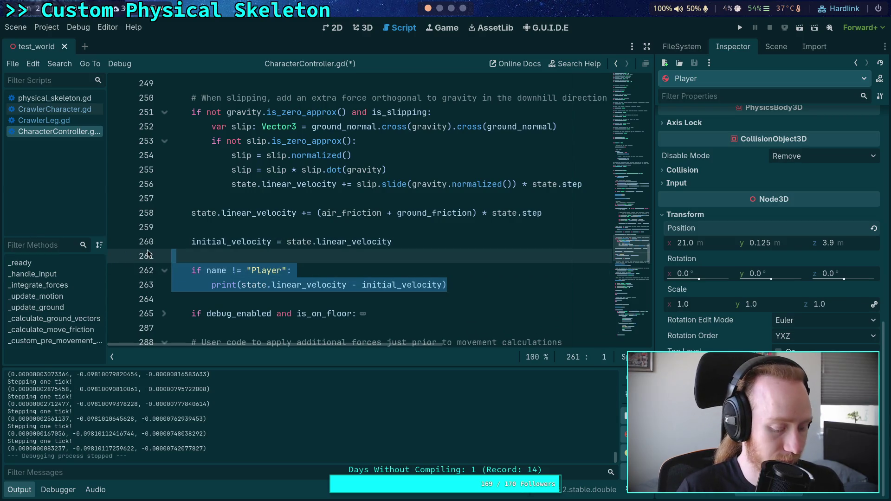
{"action": "key", "text": "BackSpace"}
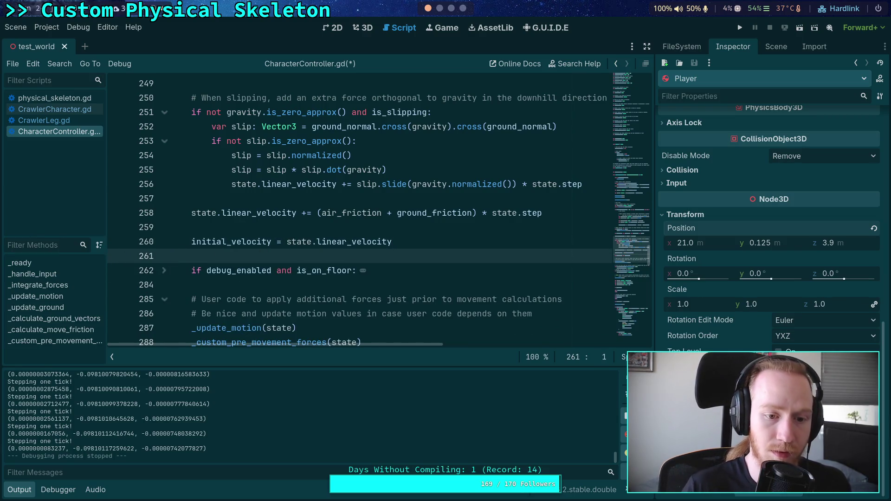
{"action": "scroll", "coordinate": [336, 234], "scroll_direction": "down", "scroll_amount": 3}
{"action": "left_click", "coordinate": [335, 231]}
{"action": "key", "text": "Return"}
{"action": "key", "text": "Return"}
{"action": "key", "text": "Up"}
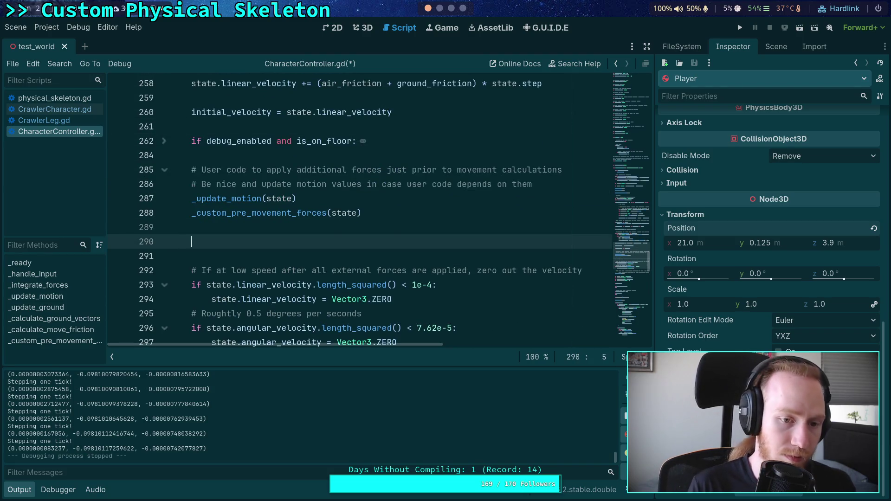
{"action": "key", "text": "ctrl+v"}
{"action": "key", "text": "Up"}
{"action": "key", "text": "Up"}
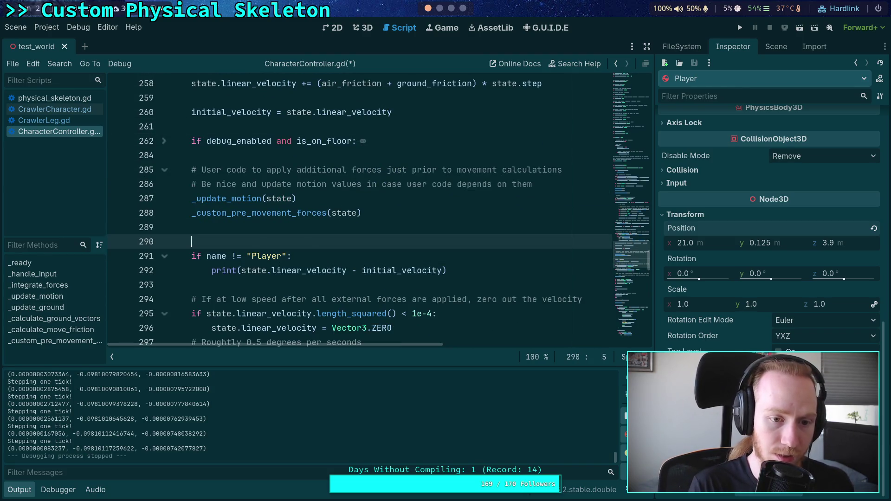
- Save CharacterController.gd, run a test, and stop it once velocity changes print
{"action": "key", "text": "ctrl+s"}
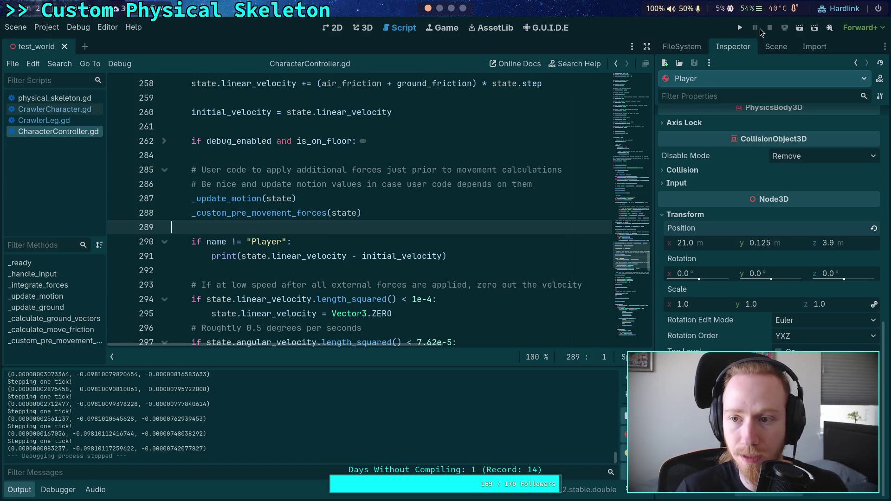
{"action": "left_click", "coordinate": [741, 28]}
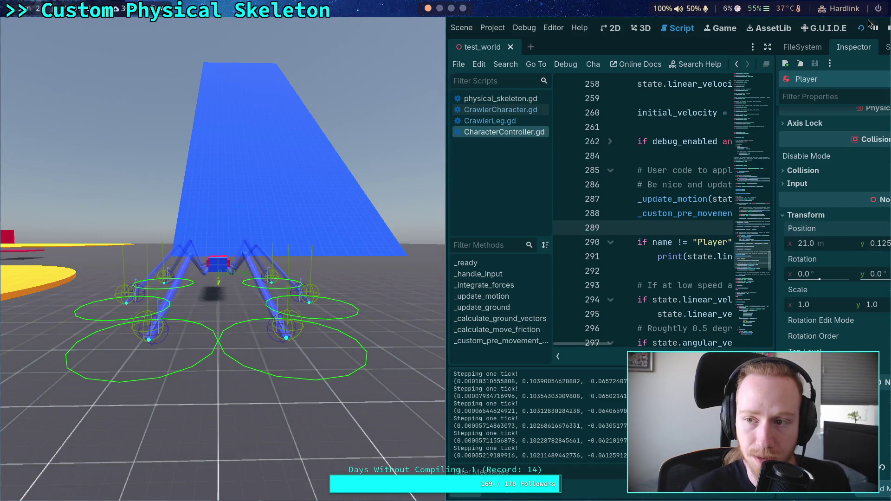
{"action": "left_click", "coordinate": [888, 29]}
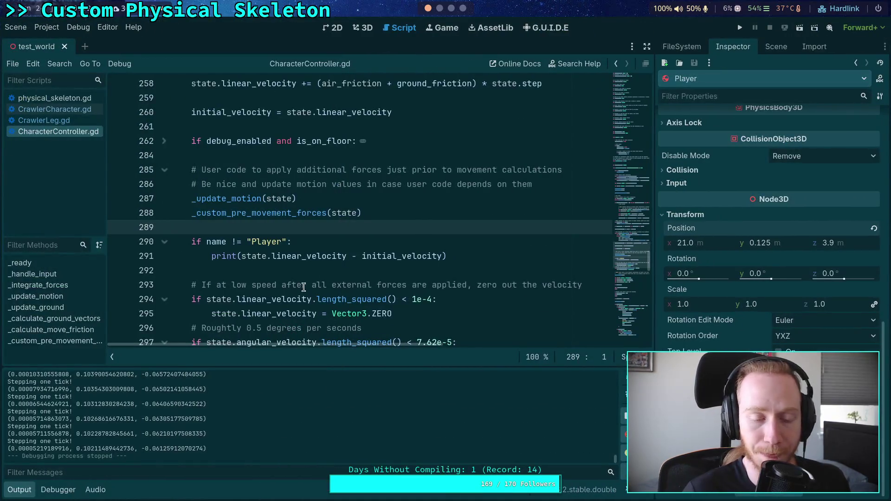
- Remove the initial_velocity assignment and its leftover blank line from CharacterController.gd
{"action": "scroll", "coordinate": [297, 281], "scroll_direction": "up", "scroll_amount": 3}
{"action": "left_click", "coordinate": [414, 245]}
{"action": "scroll", "coordinate": [414, 244], "scroll_direction": "down", "scroll_amount": 2}
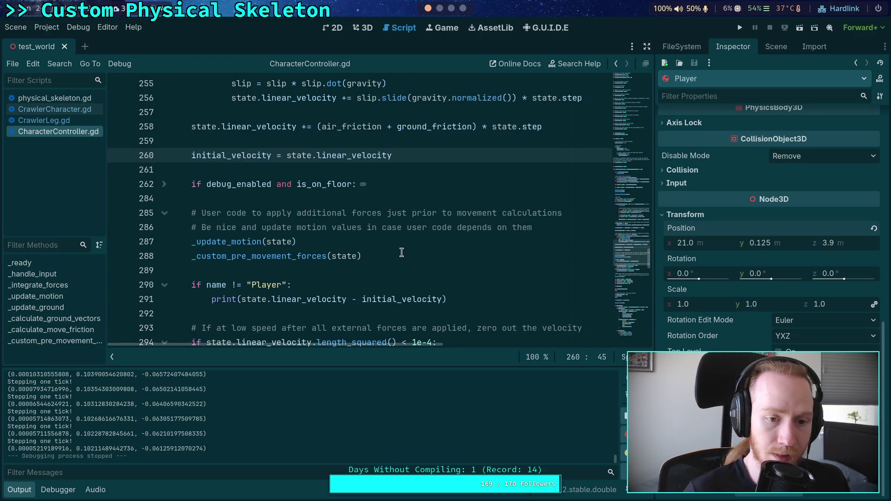
{"action": "key", "text": "ctrl+shift+k"}
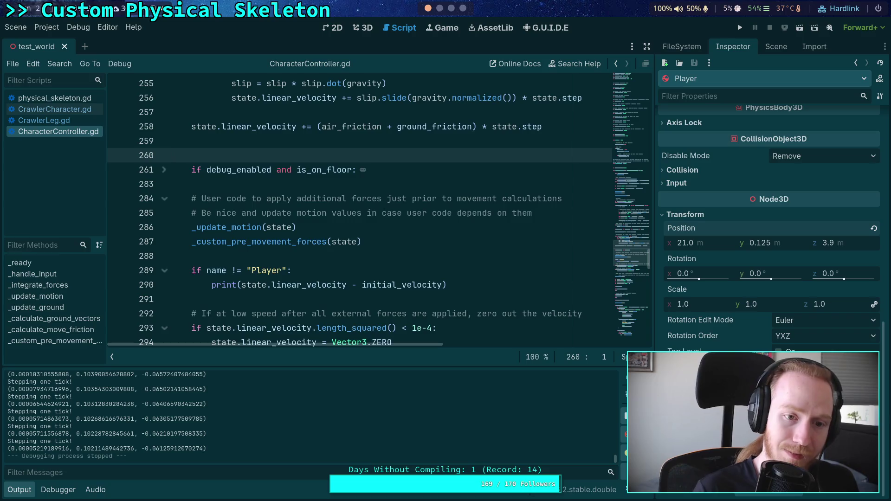
{"action": "key", "text": "ctrl+shift+k"}
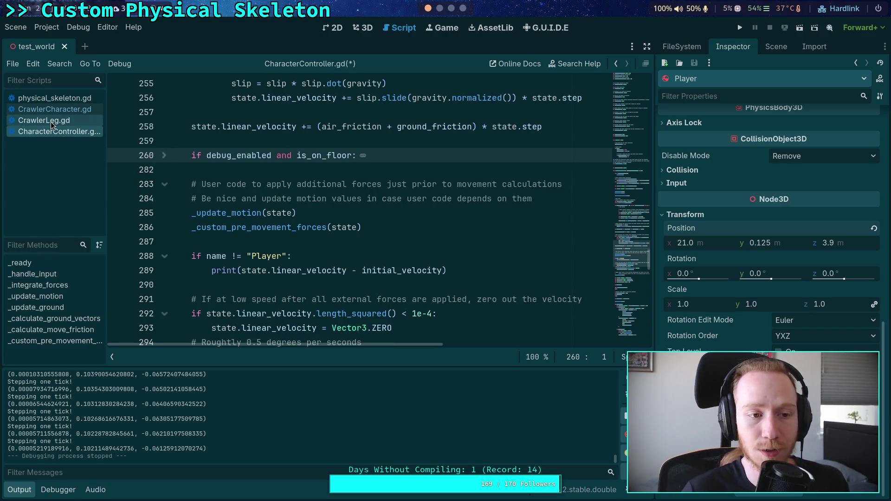
{"action": "left_click", "coordinate": [344, 213]}
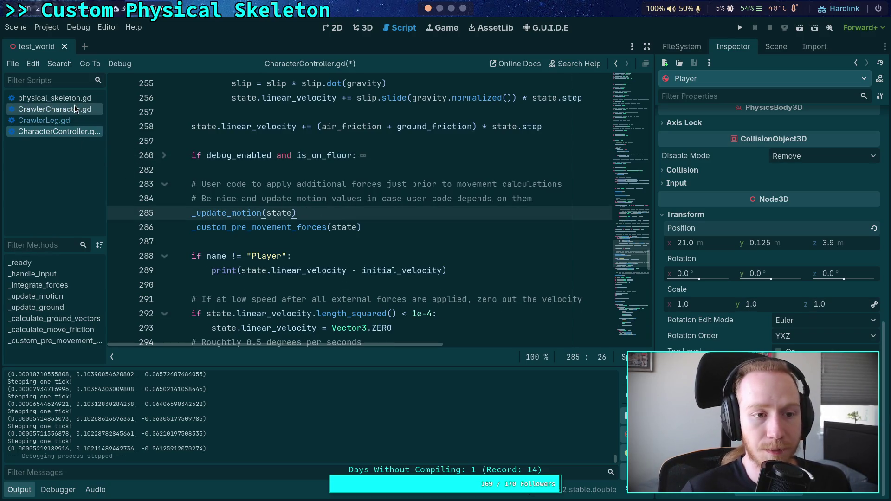
- Paste the initial_velocity assignment at the start of _custom_pre_movement_forces in CrawlerCharacter.gd
{"action": "left_click", "coordinate": [52, 106]}
{"action": "scroll", "coordinate": [371, 209], "scroll_direction": "up", "scroll_amount": 3}
{"action": "left_click", "coordinate": [568, 186]}
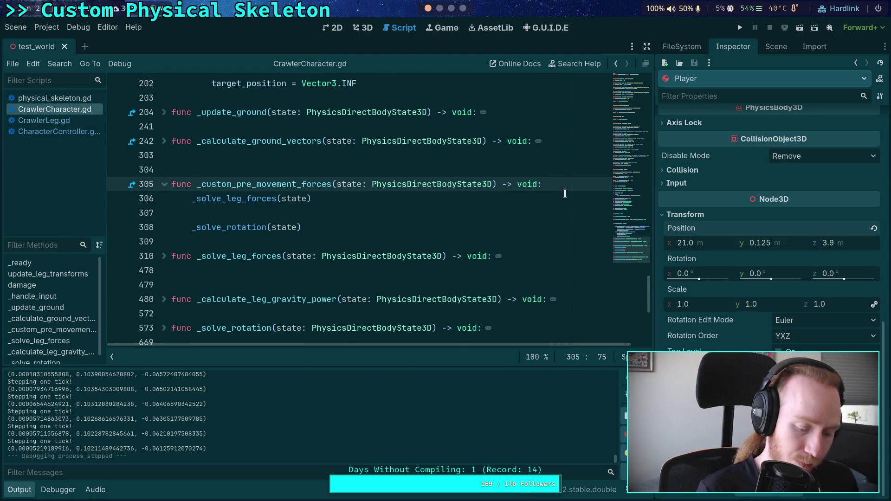
{"action": "key", "text": "Return"}
{"action": "key", "text": "ctrl+v"}
{"action": "left_click", "coordinate": [303, 193]}
{"action": "key", "text": "shift+Tab"}
{"action": "left_click", "coordinate": [254, 215]}
{"action": "key", "text": "BackSpace"}
- Cut the Player name-check print block out of CharacterController.gd
{"action": "key", "text": "alt+Left"}
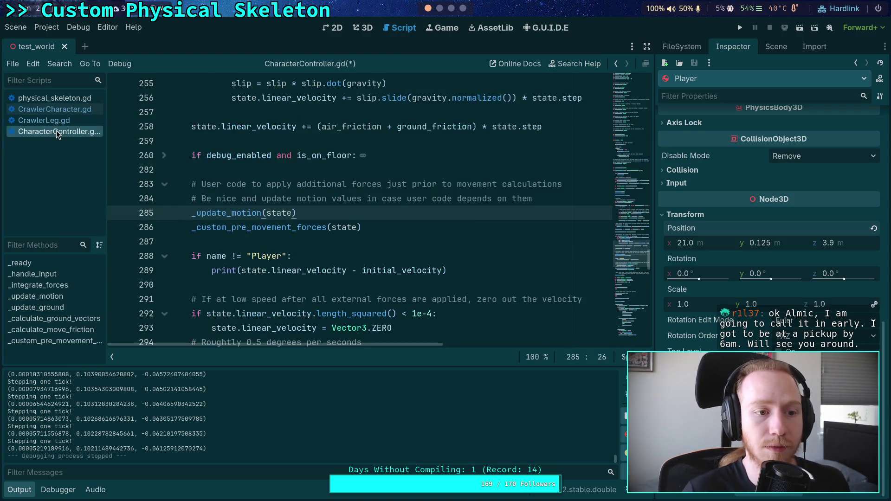
{"action": "left_click_drag", "start_coordinate": [475, 269], "coordinate": [181, 242]}
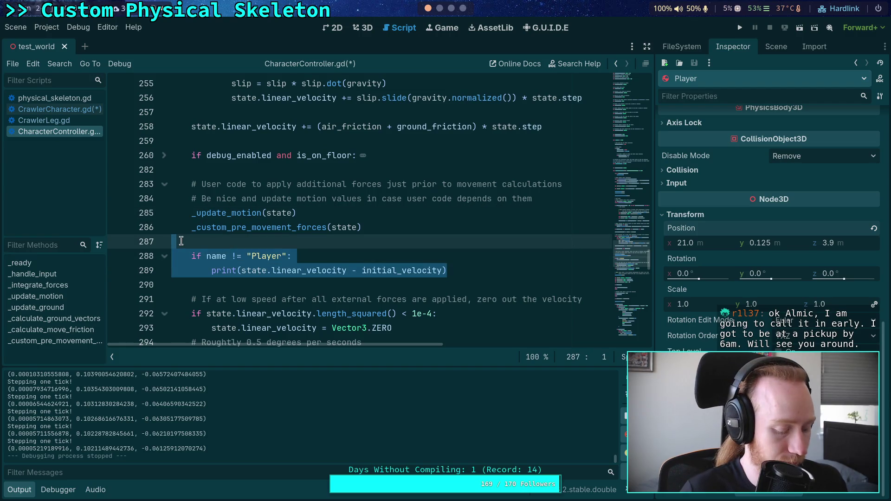
{"action": "key", "text": "BackSpace"}
{"action": "key", "text": "BackSpace"}
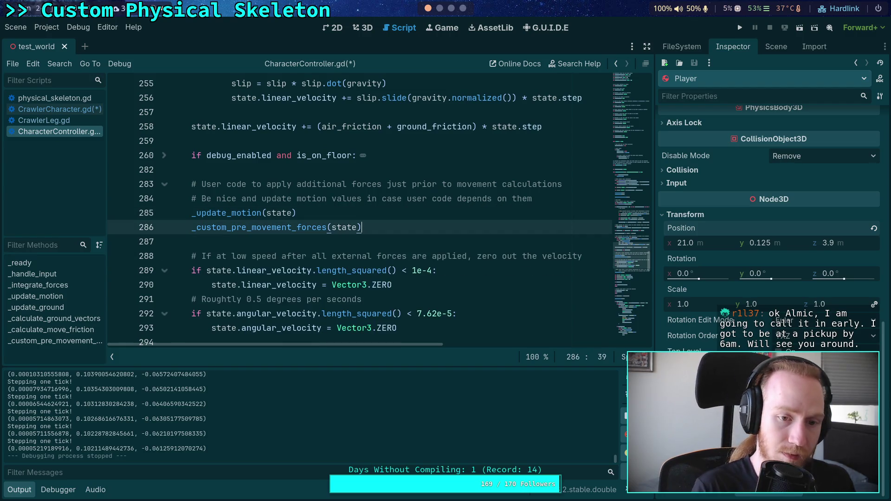
{"action": "mouse_move", "coordinate": [239, 233]}
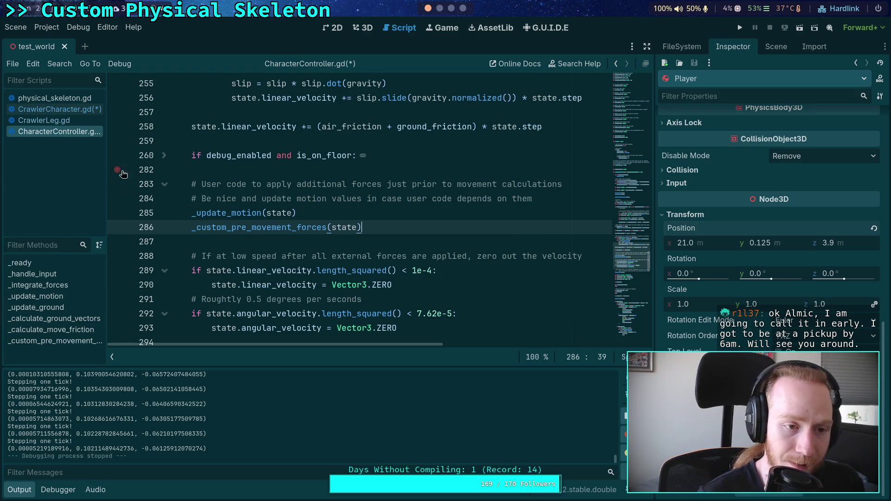
- Add the velocity-change print after _solve_rotation in CrawlerCharacter.gd, save, and run
{"action": "left_click", "coordinate": [59, 109]}
{"action": "left_click", "coordinate": [332, 235]}
{"action": "key", "text": "ctrl+z"}
{"action": "key", "text": "ctrl+s"}
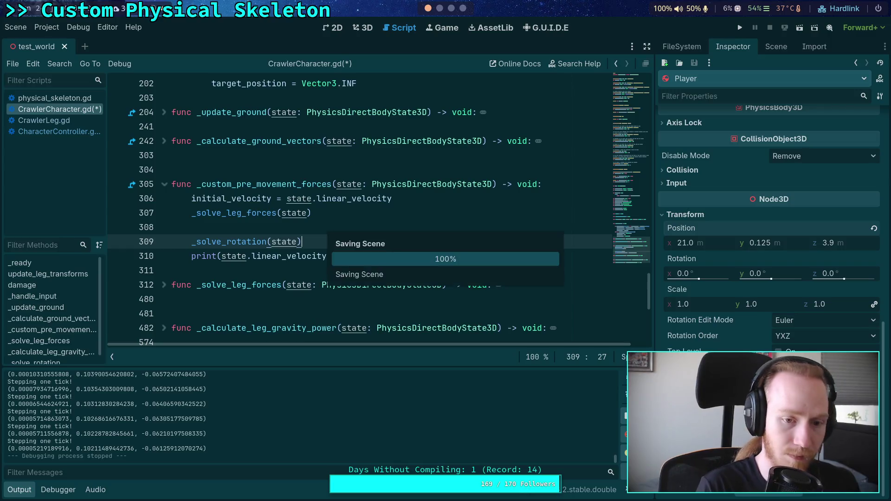
{"action": "left_click", "coordinate": [740, 27]}
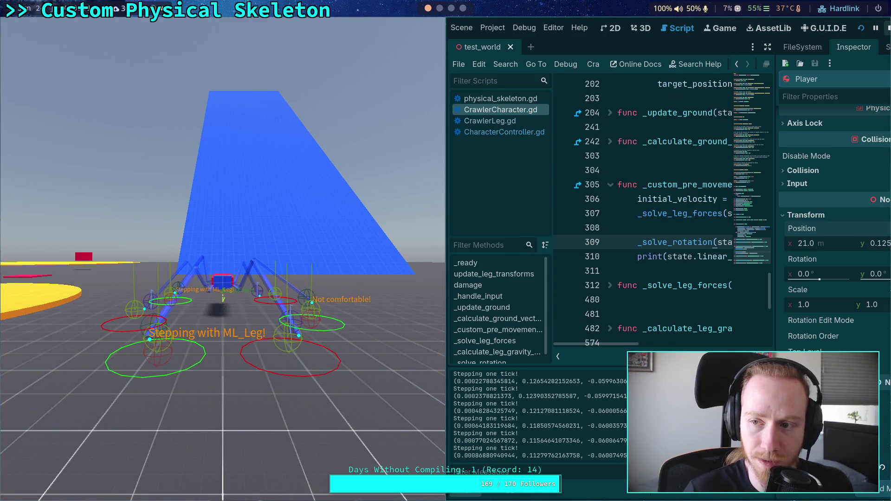
- Stop the run, move the print line above _solve_rotation, and run again
{"action": "key", "text": "F8"}
{"action": "key", "text": "alt+Up"}
{"action": "key", "text": "alt+Up"}
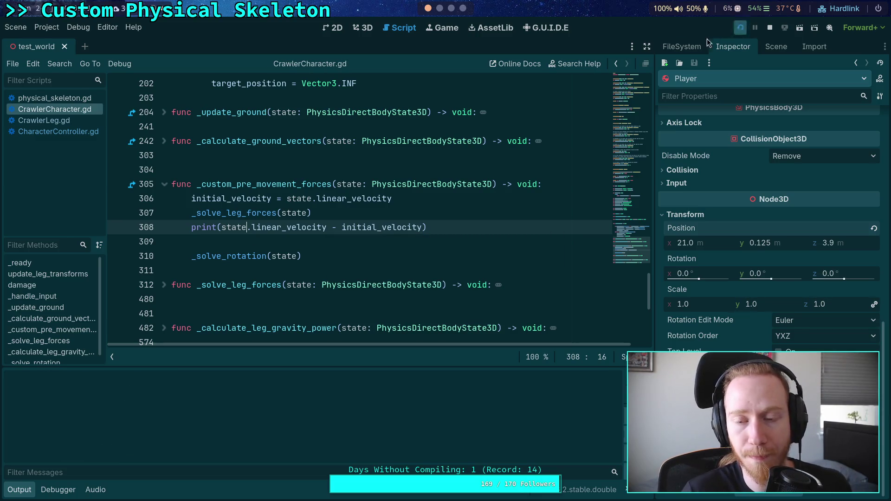
{"action": "left_click", "coordinate": [740, 28]}
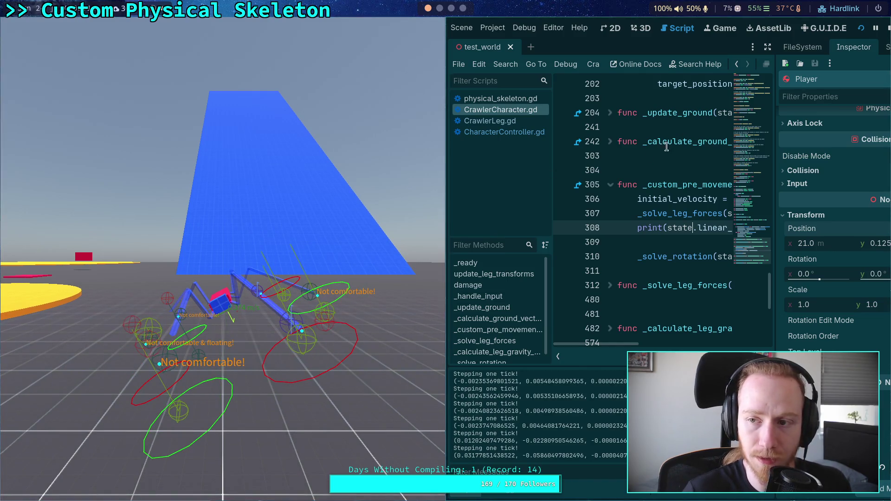
- Restart the game, then stop it after the stepped ticks log velocity changes
{"action": "left_click", "coordinate": [888, 28]}
{"action": "left_click", "coordinate": [739, 27]}
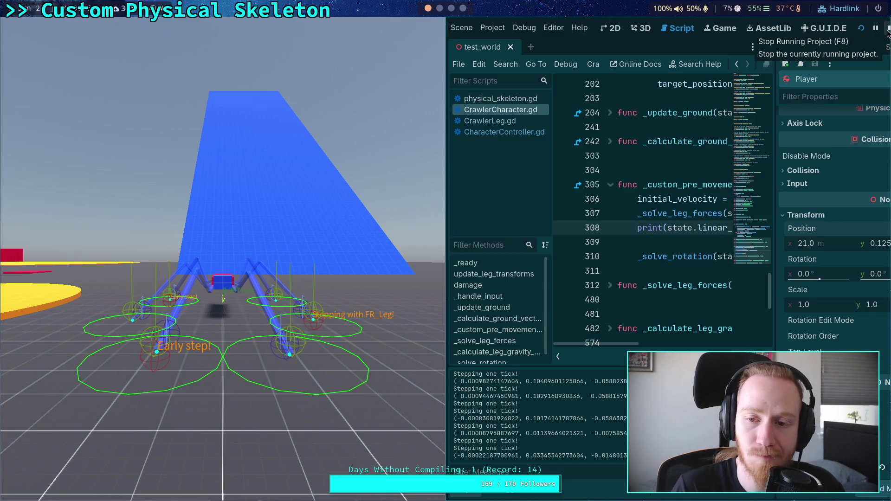
{"action": "left_click", "coordinate": [888, 31]}
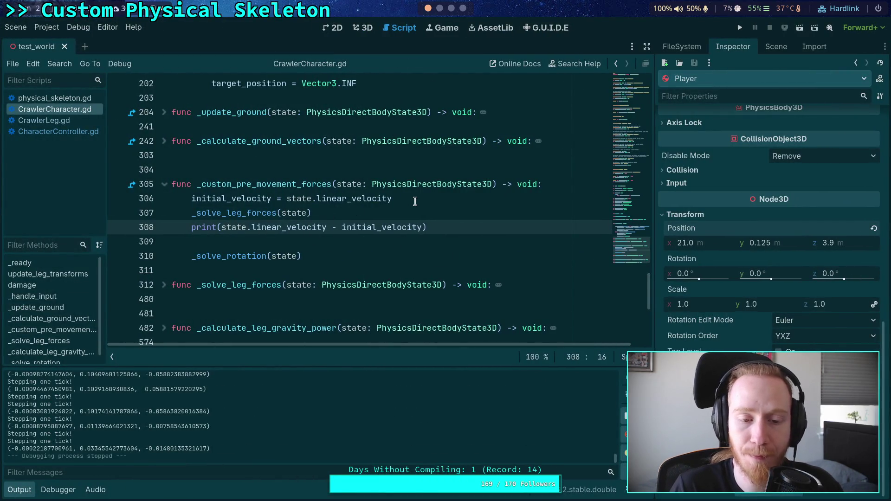
- Move the initial_velocity line into _solve_leg_forces, right after the grounded-leg check
{"action": "left_click", "coordinate": [415, 201]}
{"action": "key", "text": "ctrl+shift+k"}
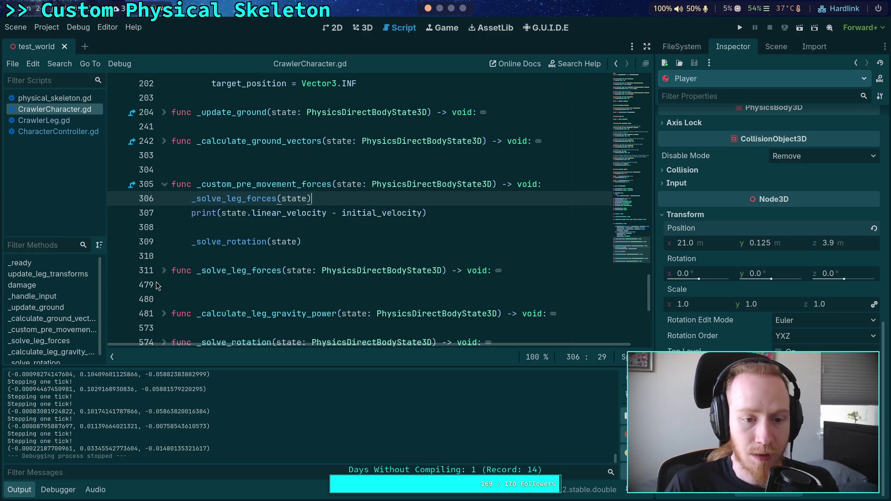
{"action": "left_click", "coordinate": [164, 271]}
{"action": "scroll", "coordinate": [351, 279], "scroll_direction": "down", "scroll_amount": 2}
{"action": "scroll", "coordinate": [352, 279], "scroll_direction": "down", "scroll_amount": 2}
{"action": "left_click", "coordinate": [325, 226]}
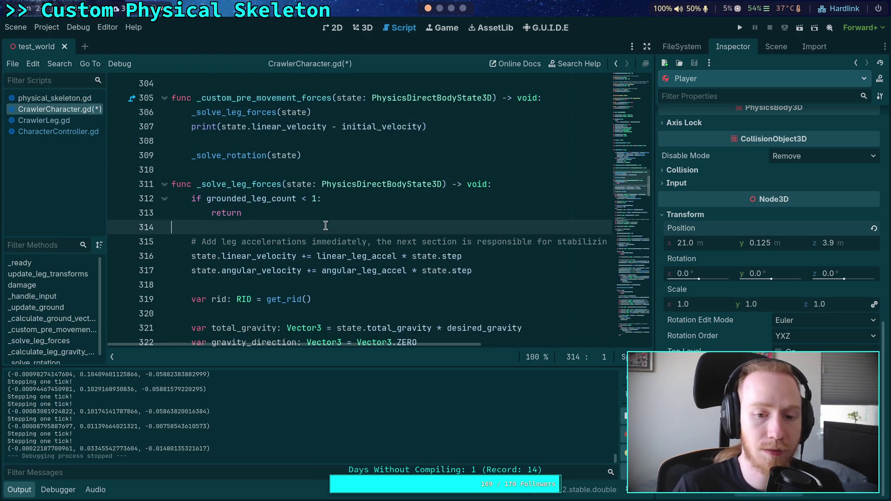
{"action": "key", "text": "Return"}
{"action": "key", "text": "Return"}
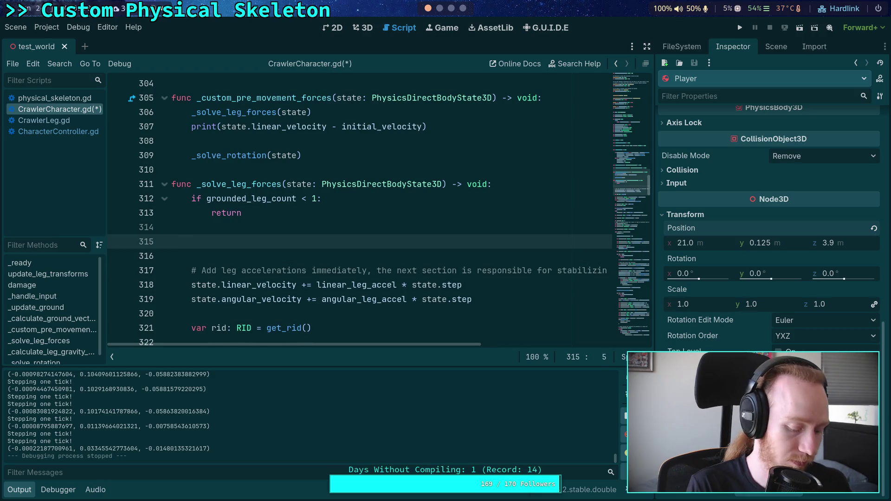
{"action": "type", "text": "initial_velocity = state.linear_velocity"}
{"action": "key", "text": "BackSpace"}
{"action": "key", "text": "BackSpace"}
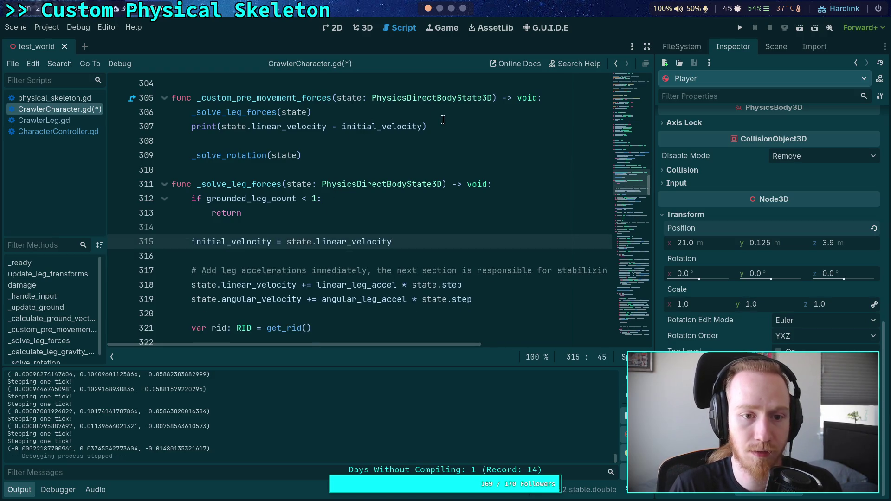
- Move the velocity-change print after the angular acceleration line and save
{"action": "left_click", "coordinate": [442, 123]}
{"action": "key", "text": "ctrl+shift+k"}
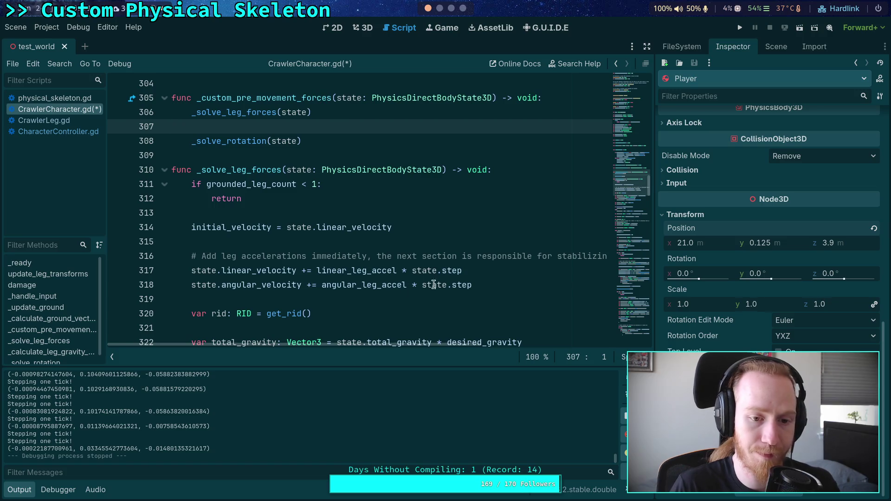
{"action": "left_click", "coordinate": [518, 285]}
{"action": "key", "text": "Return"}
{"action": "key", "text": "Return"}
{"action": "type", "text": "print(state.linear_velocity - initial_velocity)"}
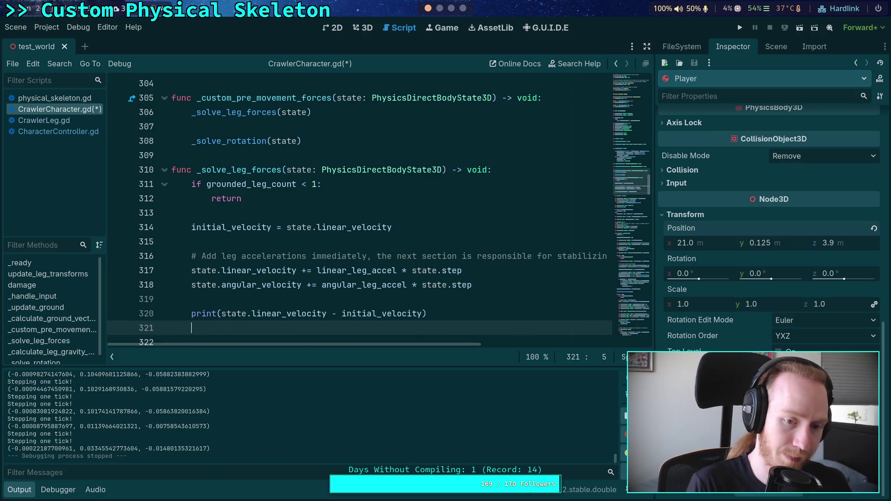
{"action": "key", "text": "ctrl+s"}
- Run the project to test the leg-force measurement, then stop it
{"action": "scroll", "coordinate": [519, 218], "scroll_direction": "down", "scroll_amount": 1}
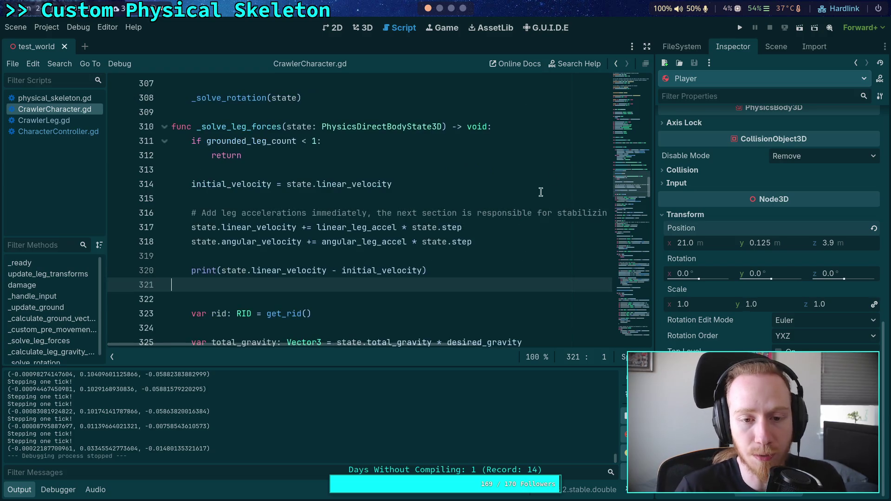
{"action": "left_click", "coordinate": [740, 28]}
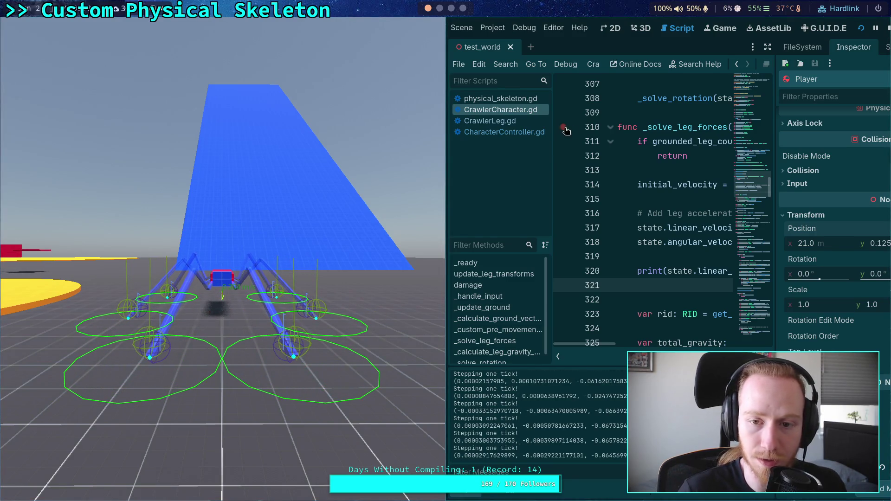
{"action": "left_click", "coordinate": [887, 26]}
- Rotate the Player 90° about Y and move it to x 30.0, z -2.5
{"action": "left_click", "coordinate": [363, 28]}
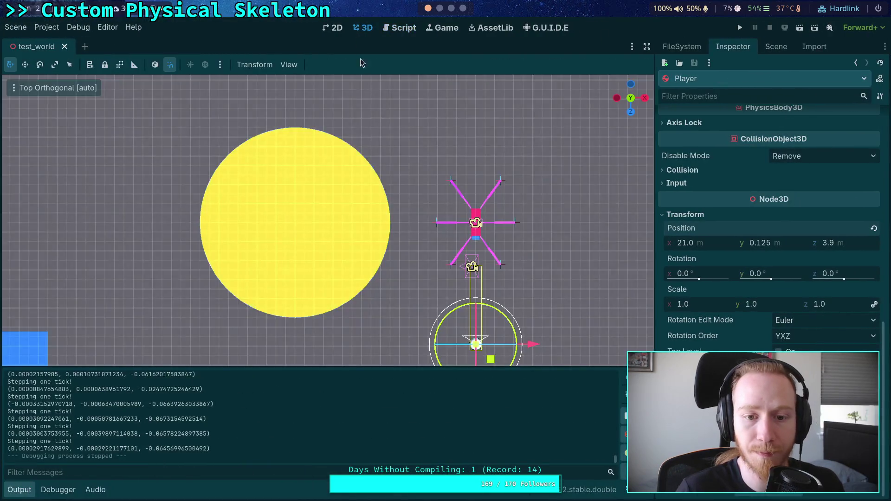
{"action": "scroll", "coordinate": [475, 322], "scroll_direction": "down", "scroll_amount": 2}
{"action": "mouse_move", "coordinate": [493, 346]}
{"action": "left_mouse_down"}
{"action": "mouse_move", "coordinate": [495, 313]}
{"action": "mouse_move", "coordinate": [477, 283]}
{"action": "left_mouse_up"}
{"action": "mouse_move", "coordinate": [469, 344]}
{"action": "left_mouse_down"}
{"action": "mouse_move", "coordinate": [559, 245]}
{"action": "mouse_move", "coordinate": [615, 238]}
{"action": "left_mouse_up"}
- Run a test with F5, stop it, and review CrawlerCharacter.gd
{"action": "key", "text": "F5"}
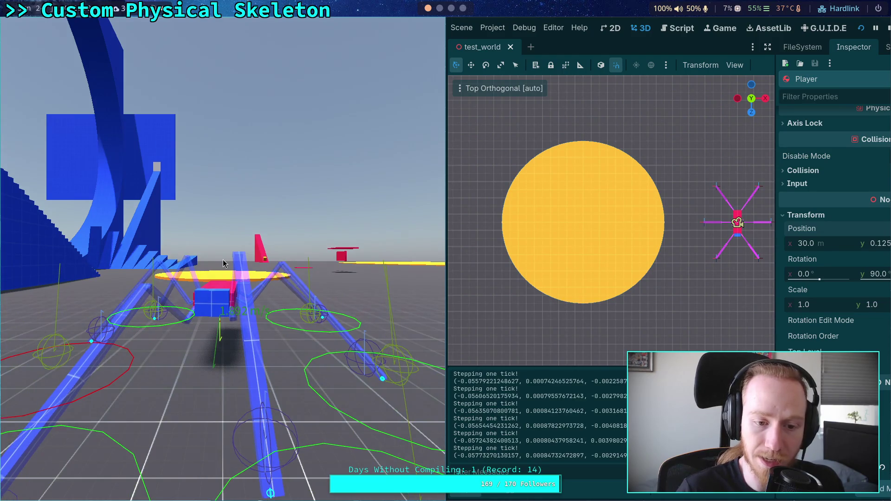
{"action": "left_click", "coordinate": [888, 28]}
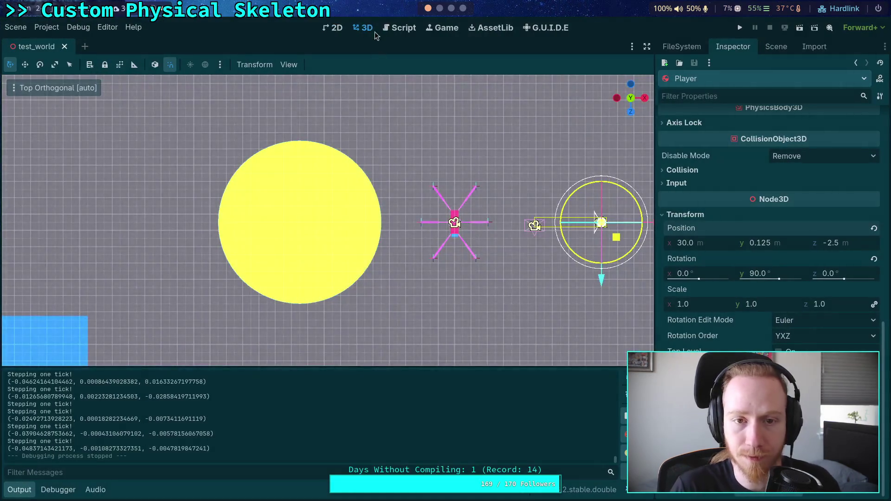
{"action": "left_click", "coordinate": [400, 28]}
{"action": "scroll", "coordinate": [406, 263], "scroll_direction": "down", "scroll_amount": 1}
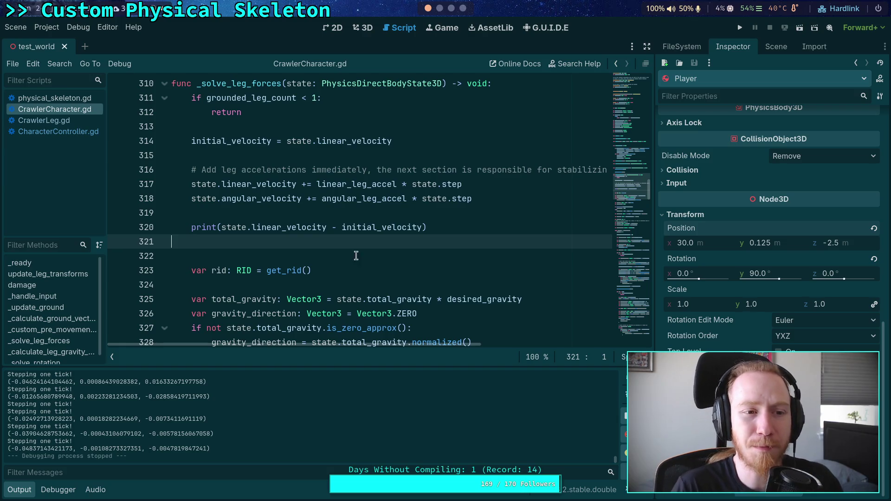
{"action": "left_click", "coordinate": [359, 29]}
- Rotate the camera about 45 degrees in the test world
{"action": "left_click", "coordinate": [455, 223]}
{"action": "mouse_move", "coordinate": [493, 212]}
{"action": "left_mouse_down"}
{"action": "mouse_move", "coordinate": [473, 186]}
{"action": "mouse_move", "coordinate": [512, 222]}
{"action": "mouse_move", "coordinate": [514, 205]}
{"action": "left_mouse_up"}
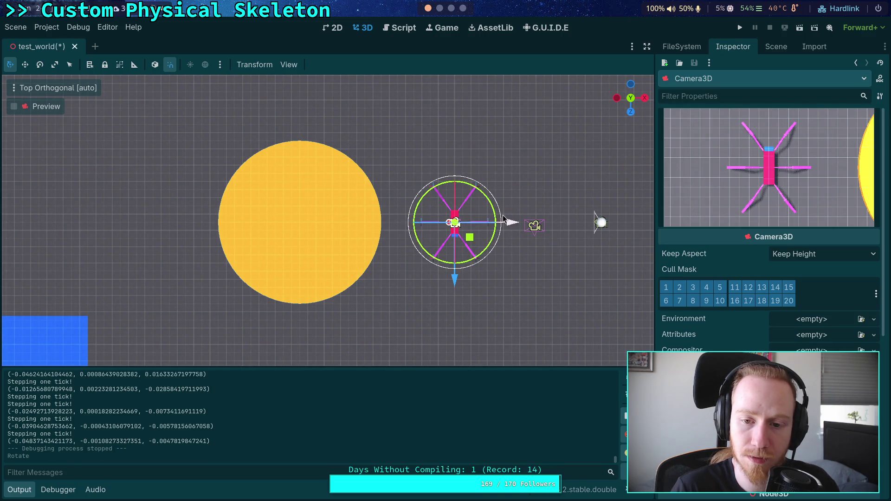
{"action": "left_click", "coordinate": [457, 242]}
- Rotate the CrawlerBot 60 degrees and run the game
{"action": "left_click", "coordinate": [458, 242]}
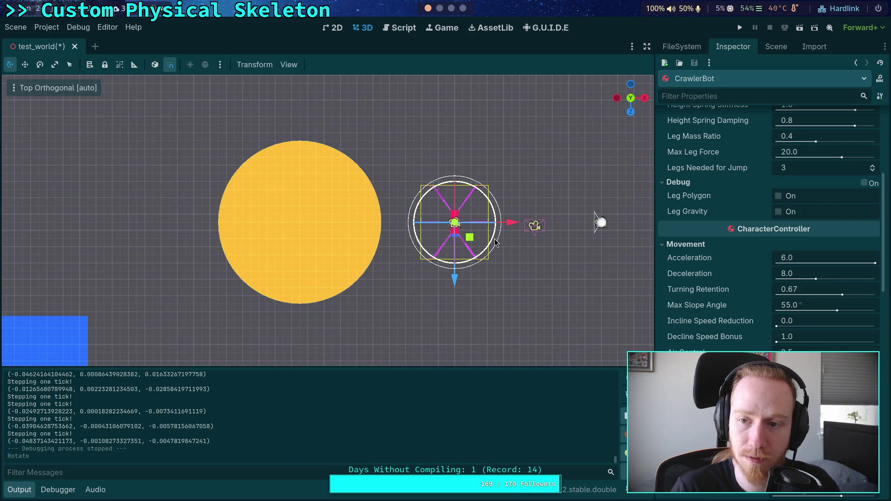
{"action": "mouse_move", "coordinate": [496, 244]}
{"action": "left_mouse_down"}
{"action": "mouse_move", "coordinate": [483, 190]}
{"action": "mouse_move", "coordinate": [563, 204]}
{"action": "left_mouse_up"}
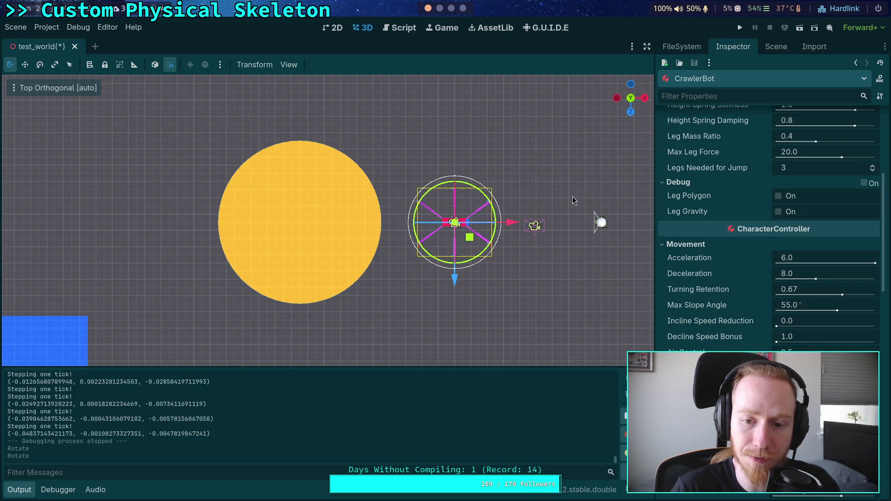
{"action": "left_click", "coordinate": [740, 27]}
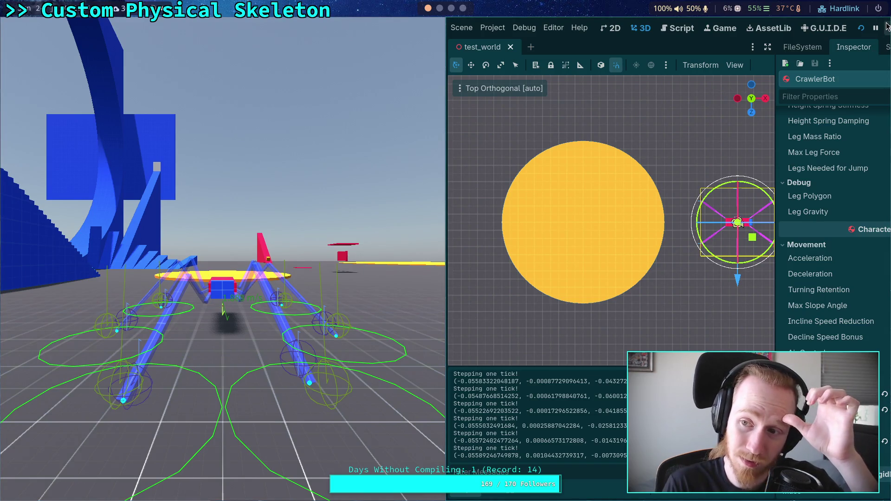
- Stop the game with F8 and return to CrawlerCharacter.gd in the script editor
{"action": "key", "text": "F8"}
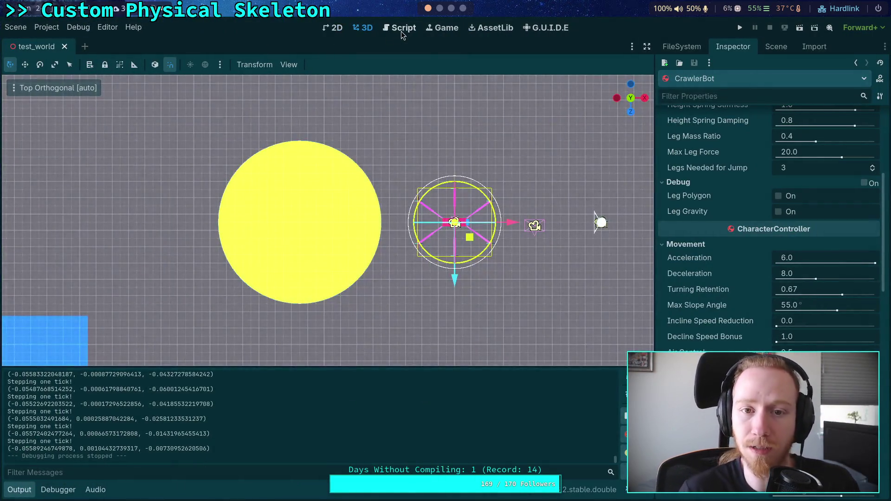
{"action": "left_click", "coordinate": [405, 28]}
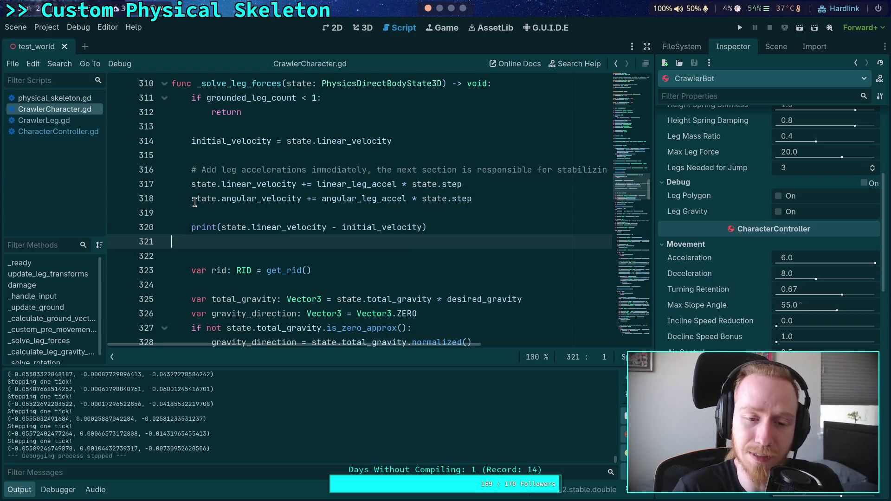
- In CrawlerLeg.gd, cut the leg_velocity and ground_rel_con_velocity lines 445–446
{"action": "left_click", "coordinate": [52, 122]}
{"action": "scroll", "coordinate": [314, 223], "scroll_direction": "up", "scroll_amount": 3}
{"action": "scroll", "coordinate": [315, 224], "scroll_direction": "up", "scroll_amount": 2}
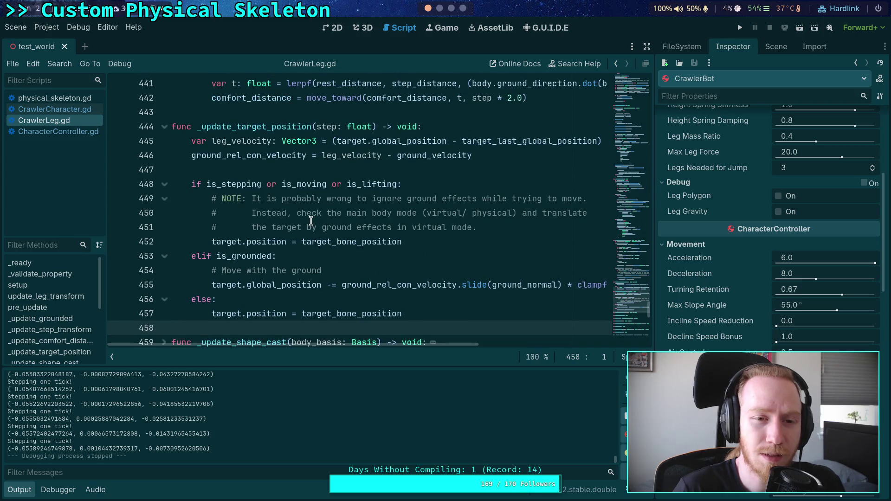
{"action": "scroll", "coordinate": [315, 223], "scroll_direction": "down", "scroll_amount": 2}
{"action": "left_click_drag", "start_coordinate": [192, 98], "coordinate": [574, 94]}
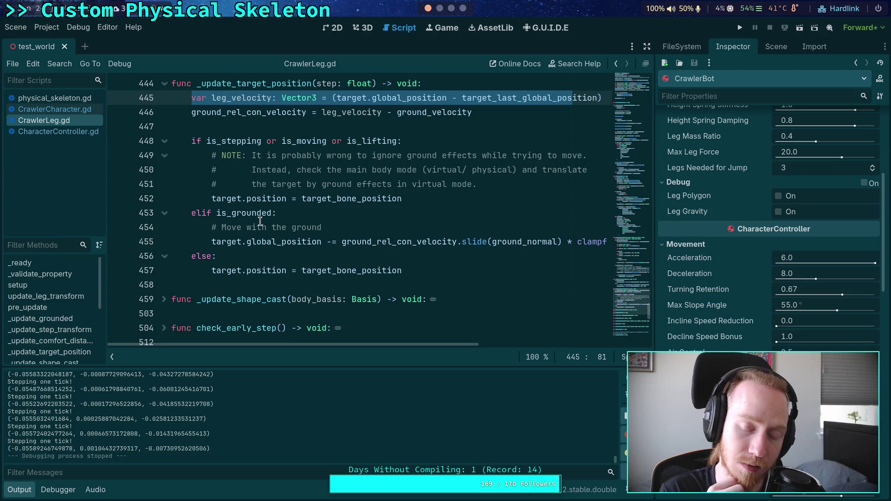
{"action": "mouse_move", "coordinate": [507, 114]}
{"action": "left_mouse_down"}
{"action": "mouse_move", "coordinate": [351, 114]}
{"action": "mouse_move", "coordinate": [161, 98]}
{"action": "left_mouse_up"}
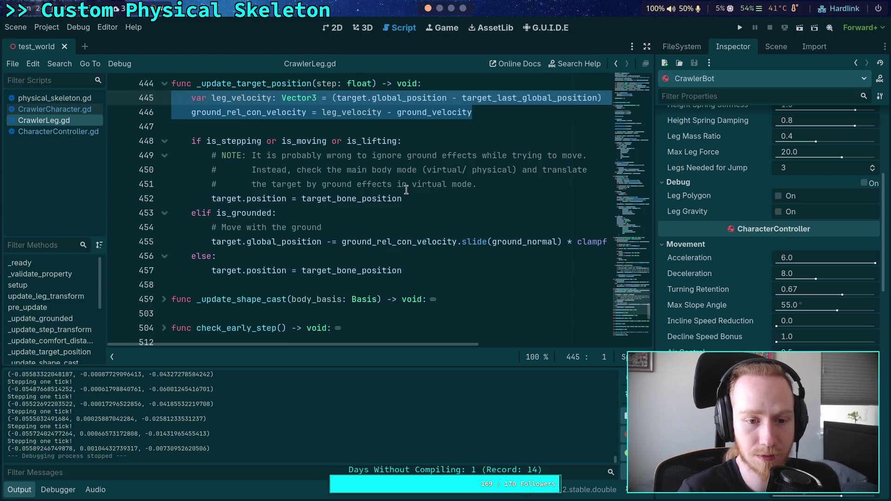
{"action": "key", "text": "Delete"}
{"action": "key", "text": "Delete"}
{"action": "key", "text": "Delete"}
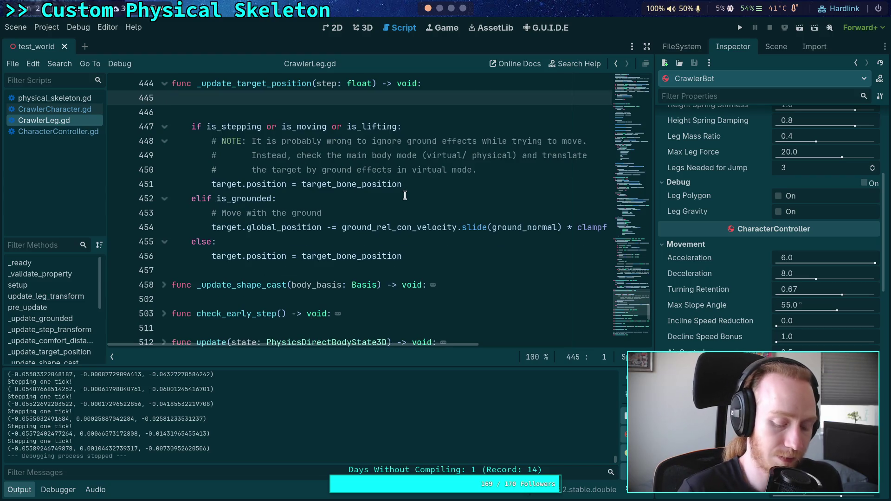
- Paste them dedented after the else block, then run and stop a test
{"action": "left_click", "coordinate": [435, 228]}
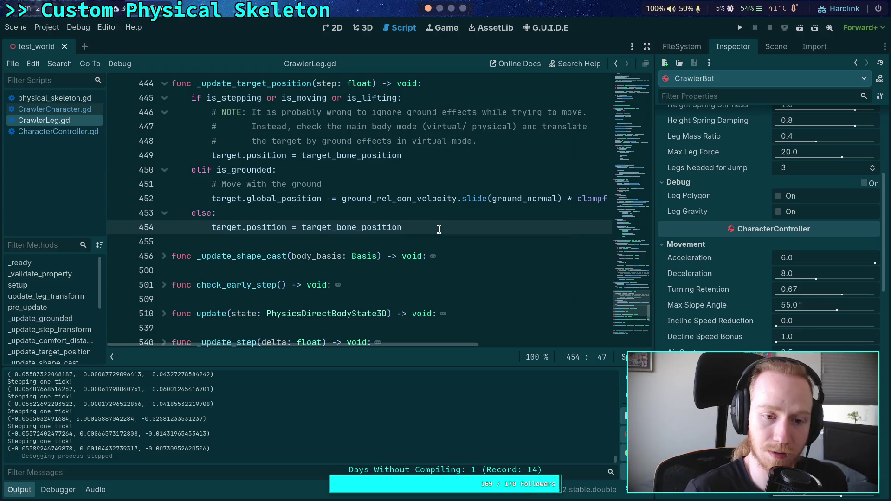
{"action": "key", "text": "ctrl+v"}
{"action": "key", "text": "Up"}
{"action": "key", "text": "shift+Tab"}
{"action": "key", "text": "Up"}
{"action": "key", "text": "Return"}
{"action": "key", "text": "F5"}
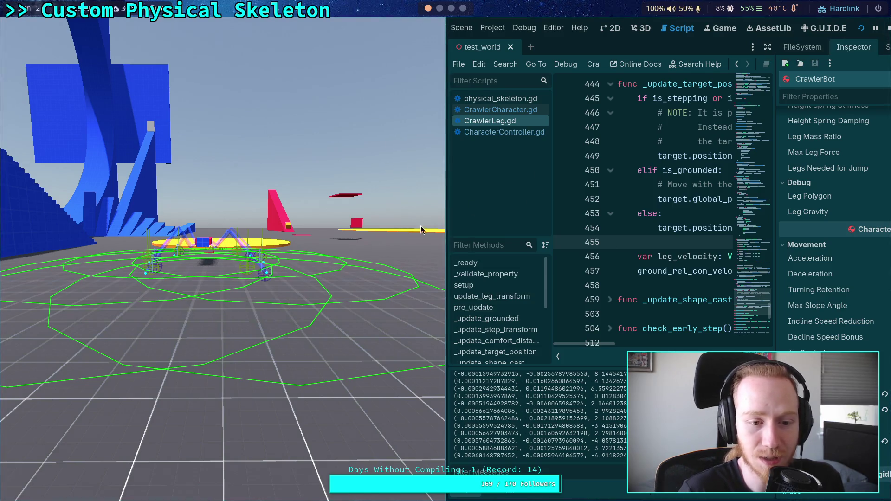
{"action": "left_click", "coordinate": [887, 28]}
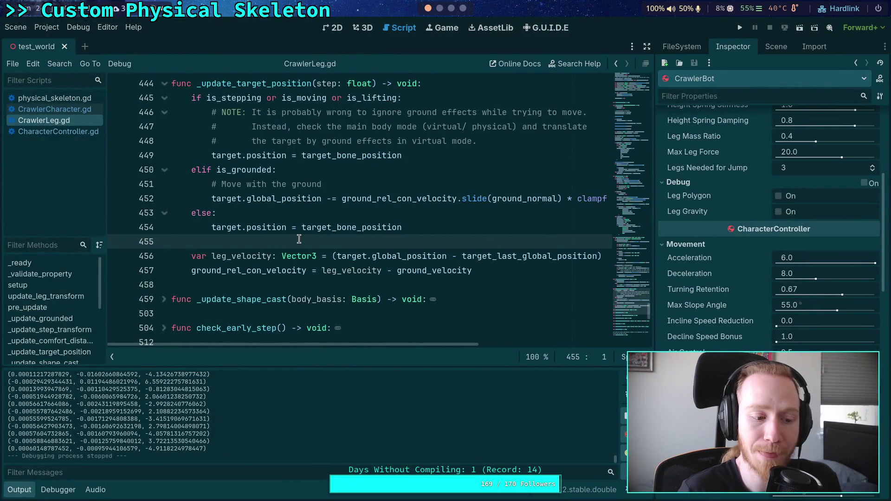
- Cut the velocity lines 455–457 and remove the leftover empty line
{"action": "mouse_move", "coordinate": [285, 252]}
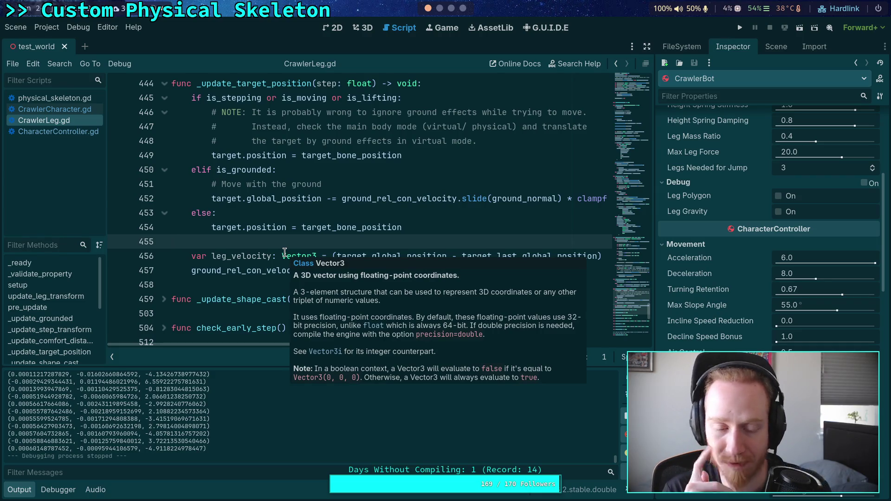
{"action": "left_click_drag", "start_coordinate": [513, 271], "coordinate": [232, 242]}
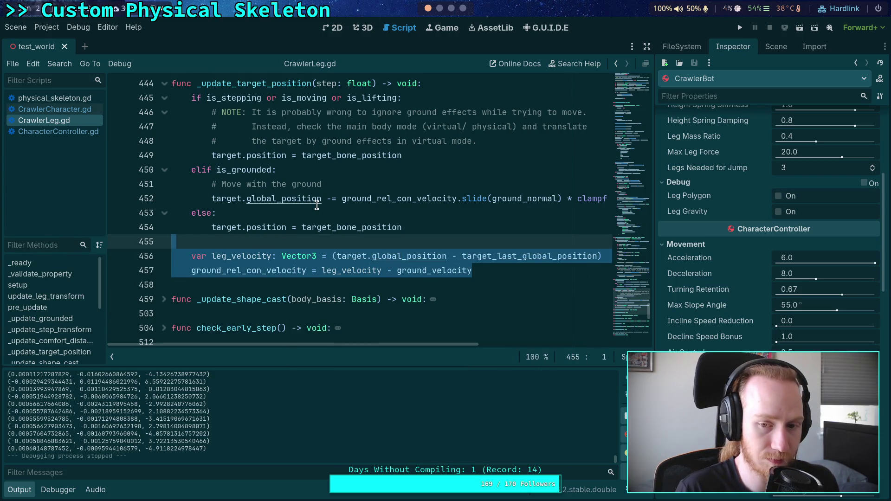
{"action": "key", "text": "ctrl+x"}
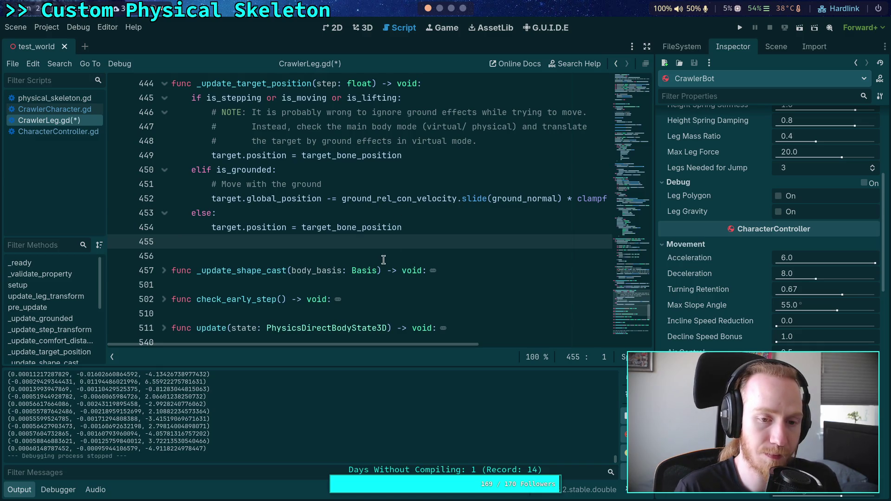
{"action": "key", "text": "Delete"}
- Paste them below the _update_target_position signature, with a blank line after them
{"action": "left_click", "coordinate": [387, 89]}
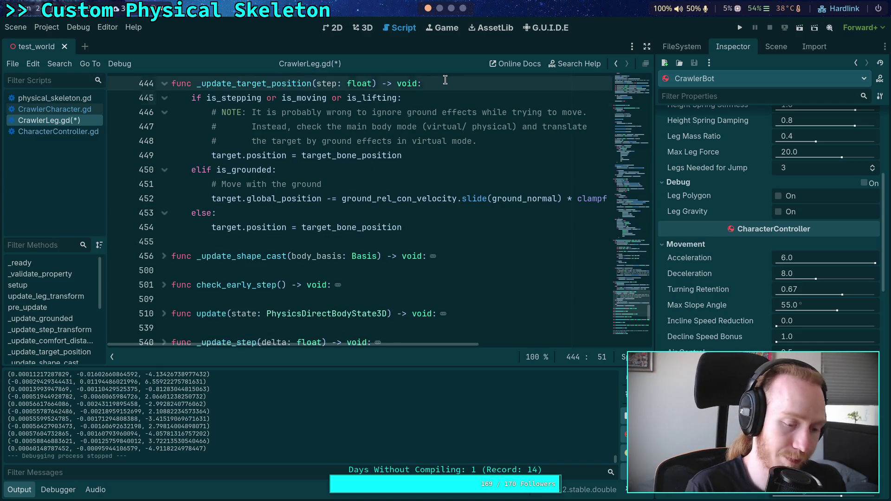
{"action": "key", "text": "Return"}
{"action": "key", "text": "ctrl+v"}
{"action": "key", "text": "Up"}
{"action": "key", "text": "Up"}
{"action": "key", "text": "alt+Down"}
{"action": "key", "text": "alt+Down"}
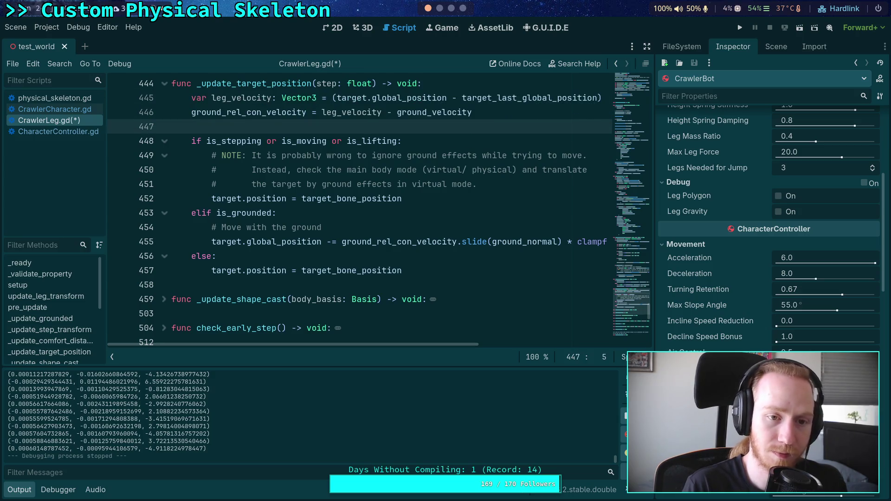
{"action": "left_click", "coordinate": [464, 242]}
{"action": "mouse_move", "coordinate": [465, 245]}
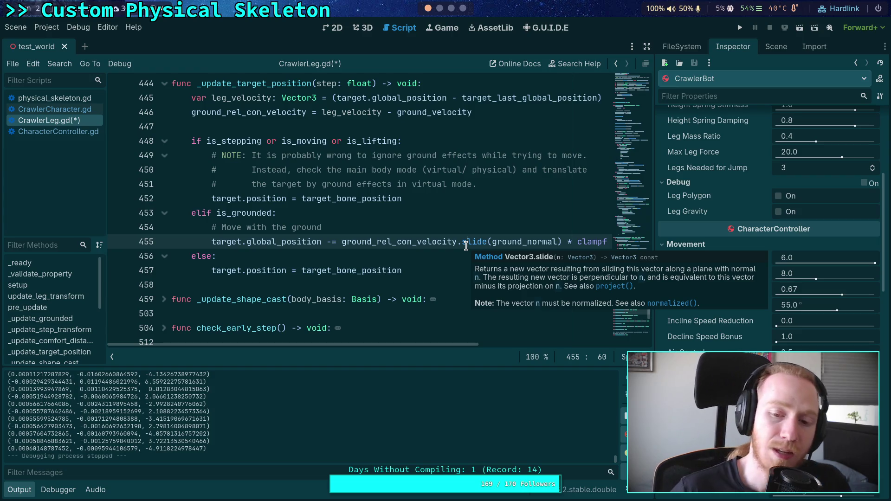
{"action": "mouse_move", "coordinate": [271, 346]}
{"action": "left_mouse_down"}
{"action": "mouse_move", "coordinate": [520, 350]}
{"action": "mouse_move", "coordinate": [268, 339]}
{"action": "left_mouse_up"}
{"action": "left_click", "coordinate": [369, 228]}
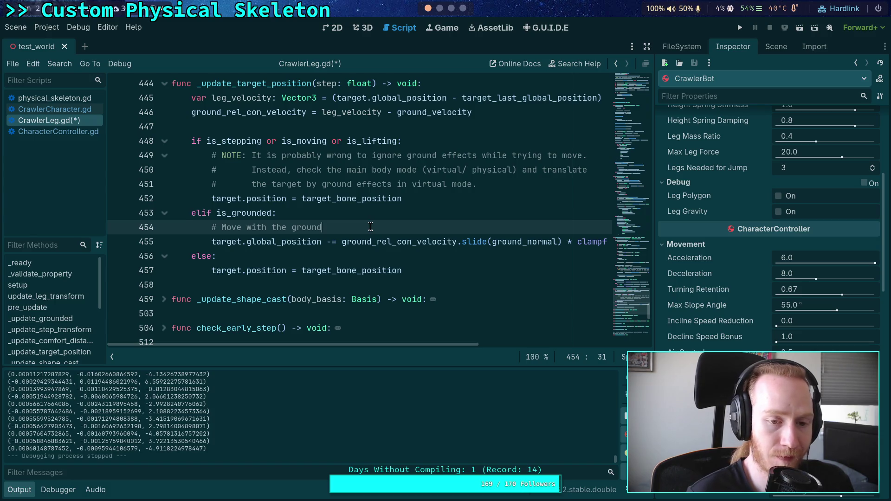
- Declare a ground_motion: Vector3 variable on line 455 holding the motion expression cut from line 456
{"action": "key", "text": "Return"}
{"action": "type", "text": "var frict"}
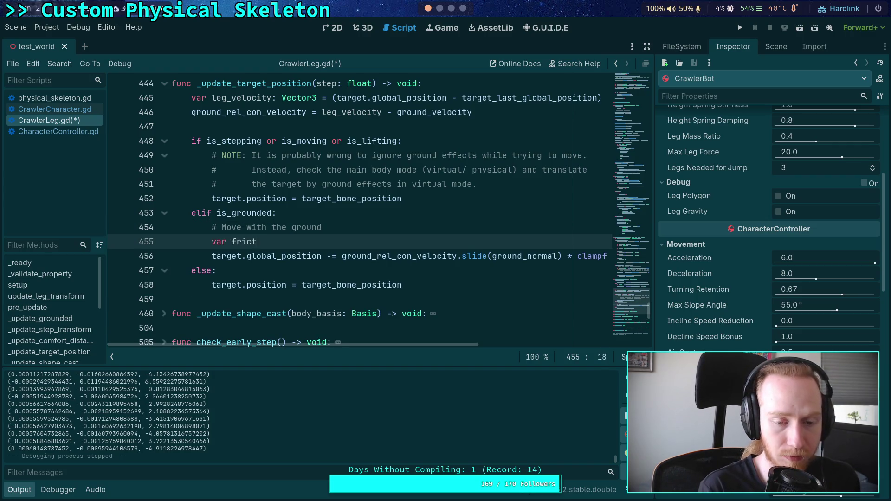
{"action": "key", "text": "BackSpace"}
{"action": "key", "text": "BackSpace"}
{"action": "key", "text": "BackSpace"}
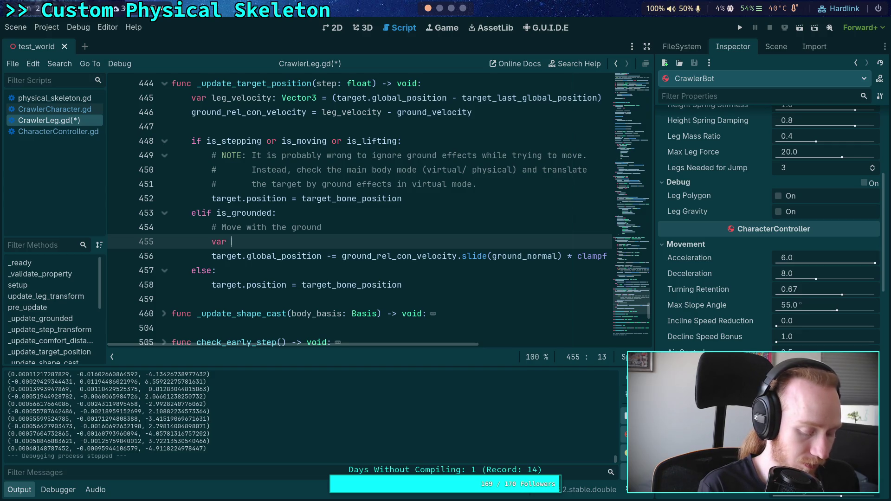
{"action": "type", "text": "ground_"}
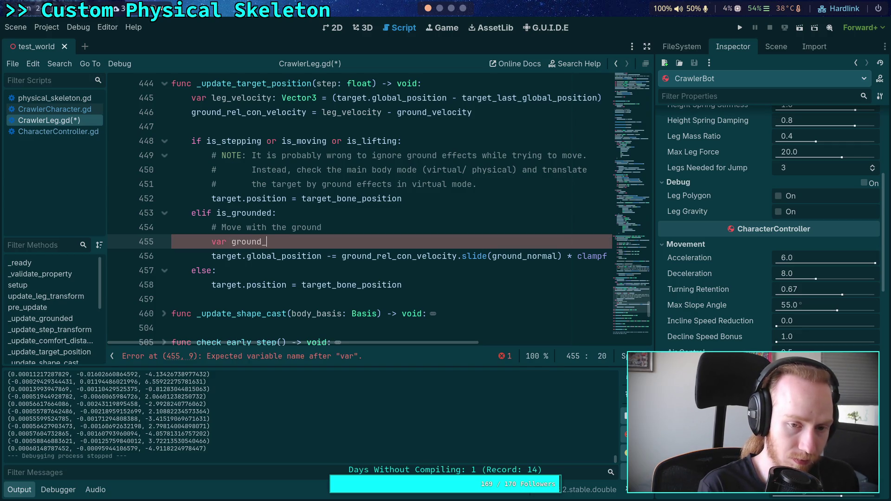
{"action": "type", "text": "m"}
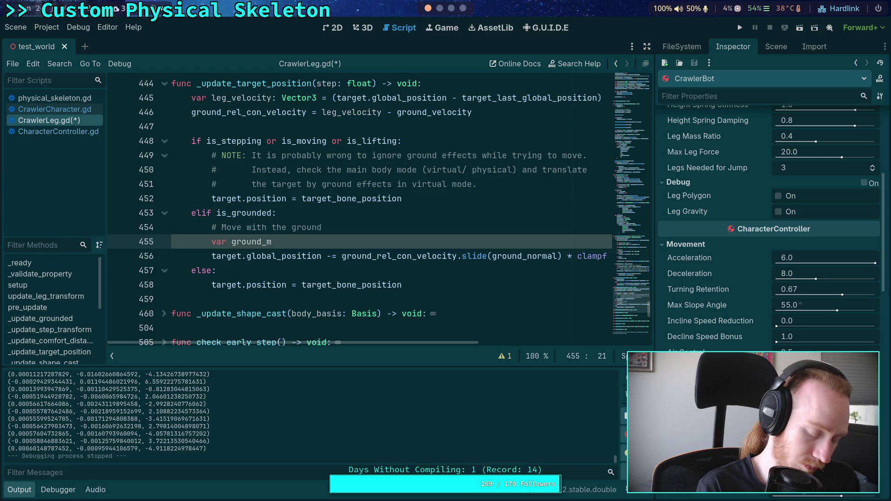
{"action": "type", "text": "otion: Vector3 ="}
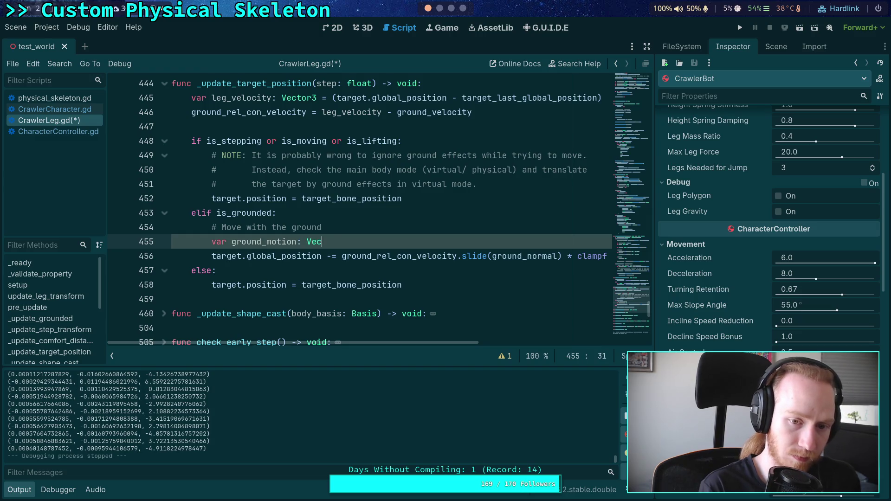
{"action": "mouse_move", "coordinate": [342, 256]}
{"action": "left_mouse_down"}
{"action": "mouse_move", "coordinate": [612, 260]}
{"action": "mouse_move", "coordinate": [463, 267]}
{"action": "left_mouse_up"}
{"action": "key", "text": "ctrl+x"}
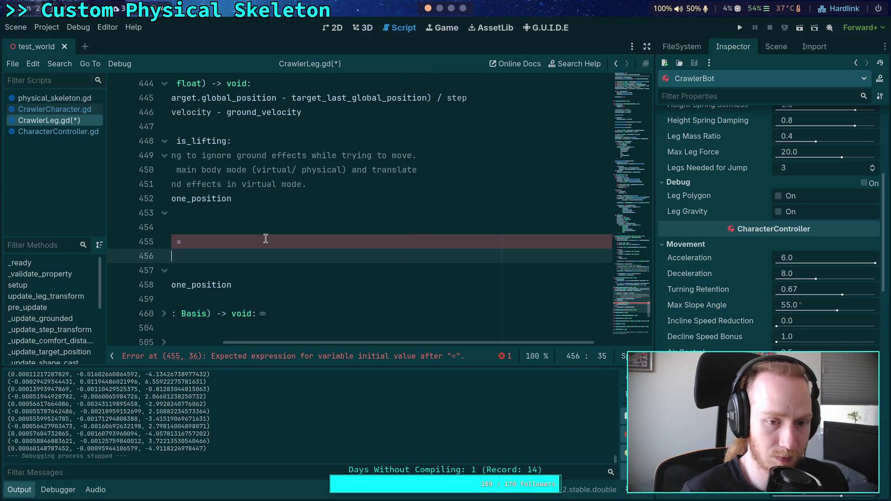
{"action": "left_click", "coordinate": [265, 241]}
{"action": "key", "text": "ctrl+v"}
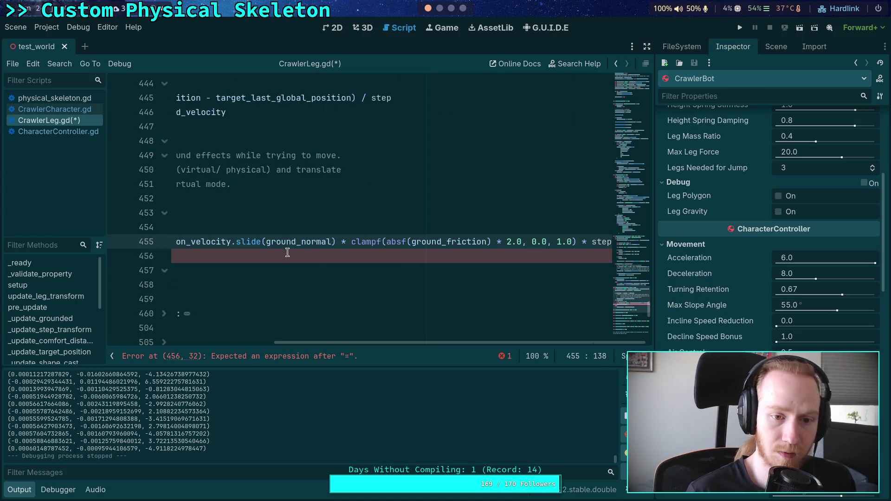
- Make line 456 subtract ground_motion instead of the inline expression
{"action": "left_click_drag", "start_coordinate": [400, 343], "coordinate": [234, 327]}
{"action": "left_click", "coordinate": [391, 258]}
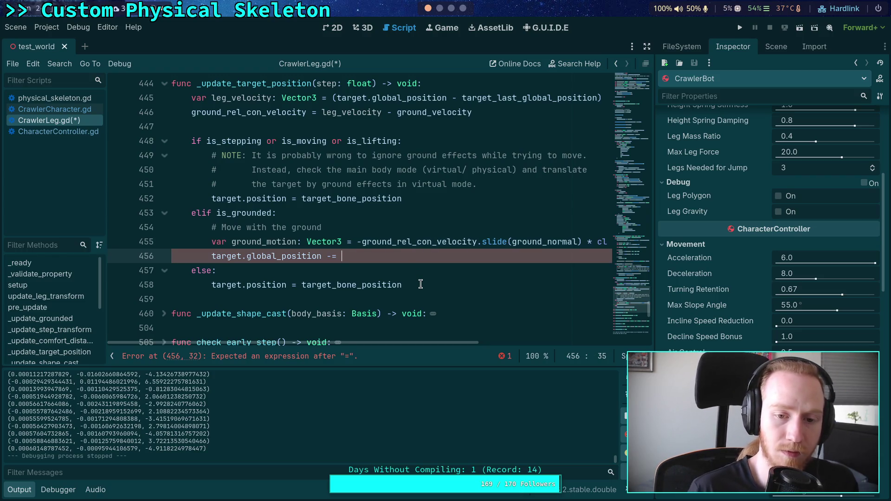
{"action": "left_click", "coordinate": [358, 242]}
{"action": "key", "text": "BackSpace"}
{"action": "left_click", "coordinate": [379, 254]}
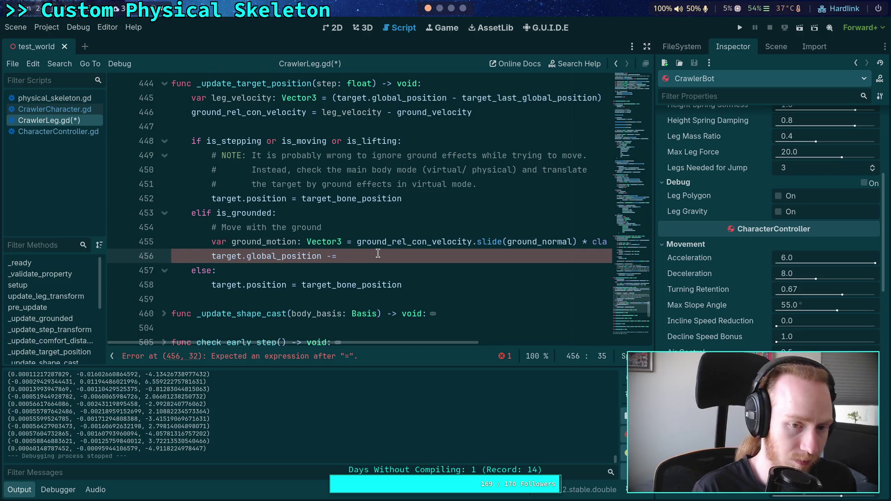
{"action": "type", "text": "ground_motion"}
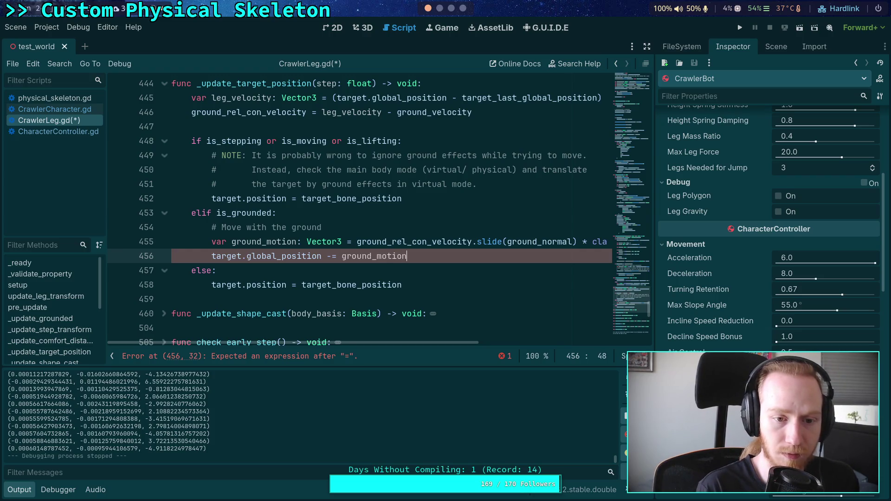
- Add a ground_rel_con_velocity line, via autocomplete, after the position update
{"action": "key", "text": "Return"}
{"action": "type", "text": "gr"}
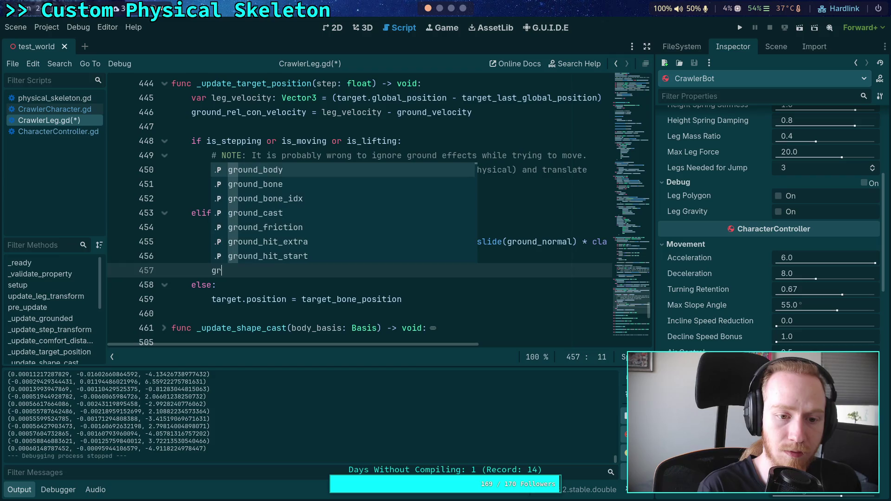
{"action": "key", "text": "Down"}
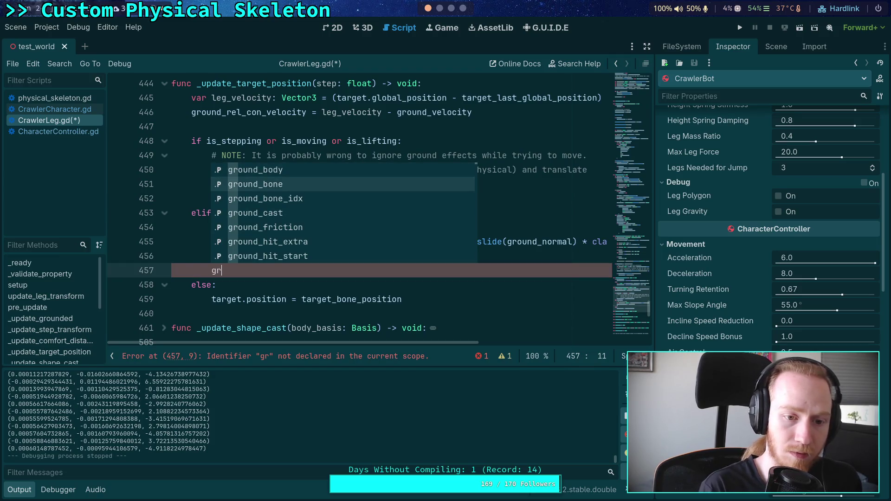
{"action": "type", "text": "ound_rel"}
{"action": "key", "text": "Return"}
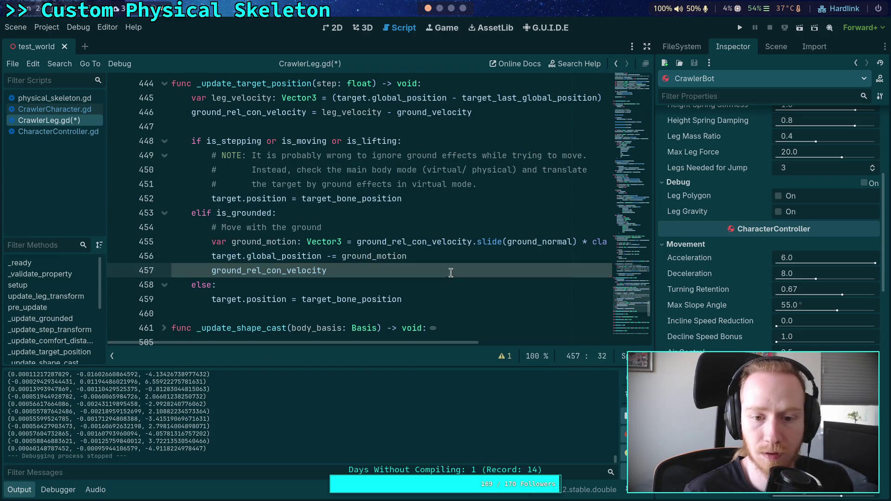
- Start renaming the 'motion' part of line 455's variable toward 'velocity'
{"action": "left_click_drag", "start_coordinate": [267, 243], "coordinate": [297, 242]}
{"action": "type", "text": "vel"}
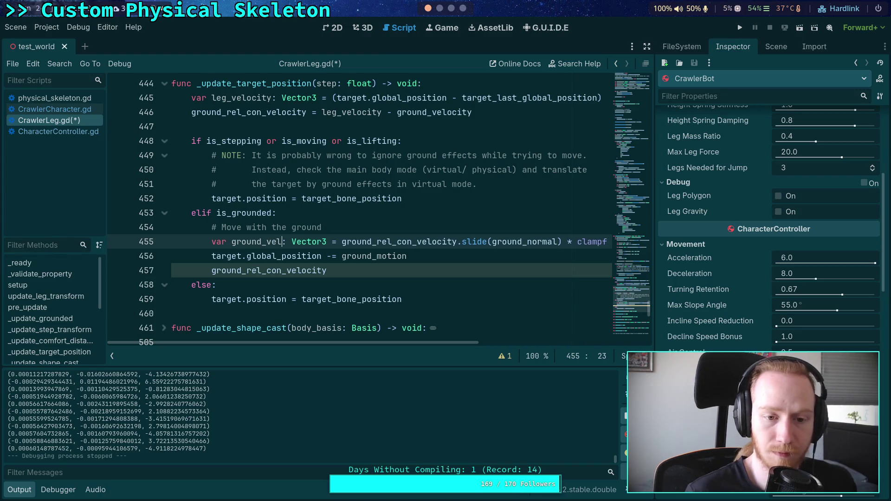
{"action": "type", "text": "ocit"}
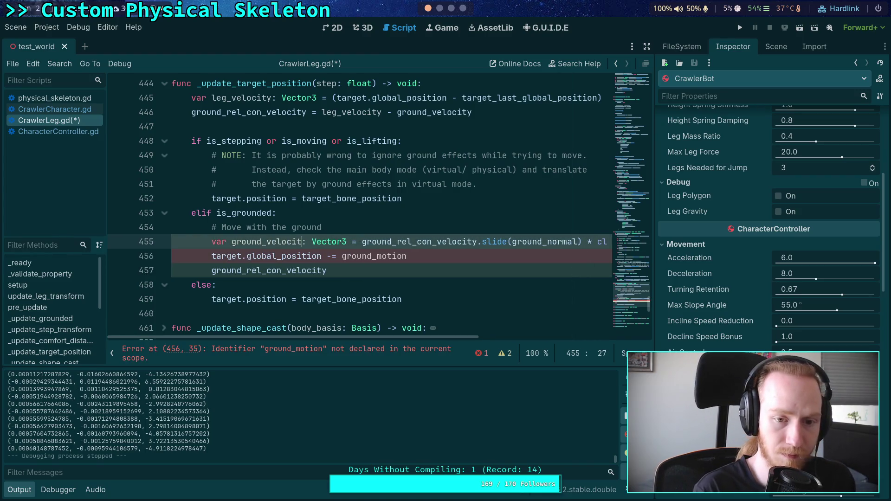
{"action": "key", "text": "BackSpace"}
{"action": "key", "text": "BackSpace"}
{"action": "key", "text": "BackSpace"}
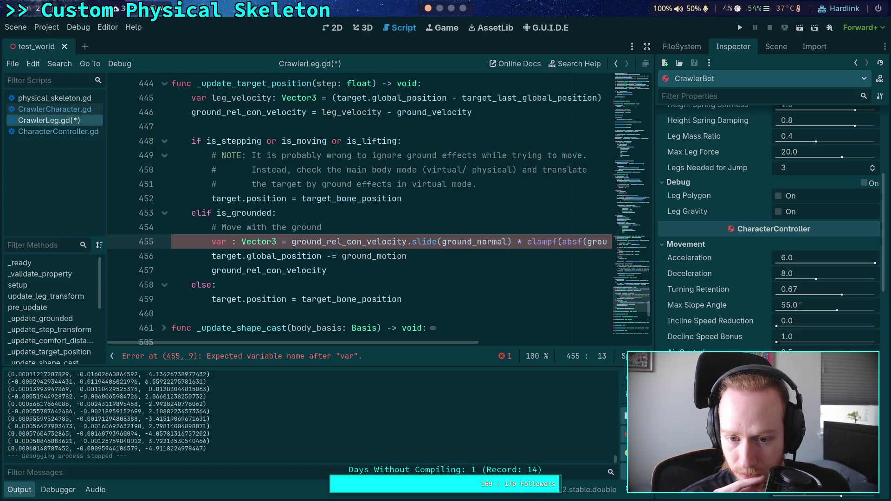
- Delete the leftover ground_rel_con_velocity line and take the velocity expression off line 455
{"action": "type", "text": "ground_motion"}
{"action": "key", "text": "Down"}
- Inline the slid ground velocity expression after -= on line 456 and remove the emptied line 455
{"action": "key", "text": "Down"}
{"action": "key", "text": "End"}
{"action": "key", "text": "BackSpace"}
{"action": "key", "text": "BackSpace"}
{"action": "key", "text": "BackSpace"}
{"action": "key", "text": "ctrl+BackSpace"}
{"action": "key", "text": "BackSpace"}
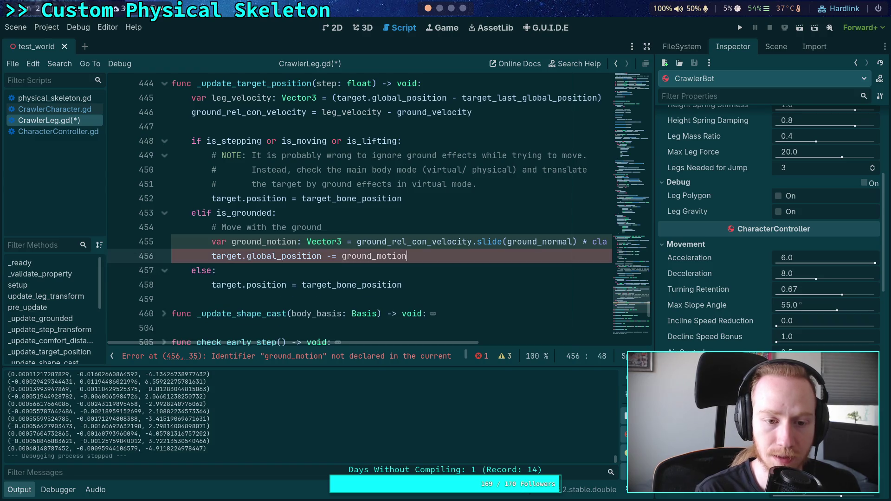
{"action": "key", "text": "ctrl+BackSpace"}
{"action": "key", "text": "Up"}
{"action": "key", "text": "shift+End"}
{"action": "key", "text": "ctrl+x"}
{"action": "key", "text": "Down"}
{"action": "key", "text": "ctrl+v"}
{"action": "key", "text": "Up"}
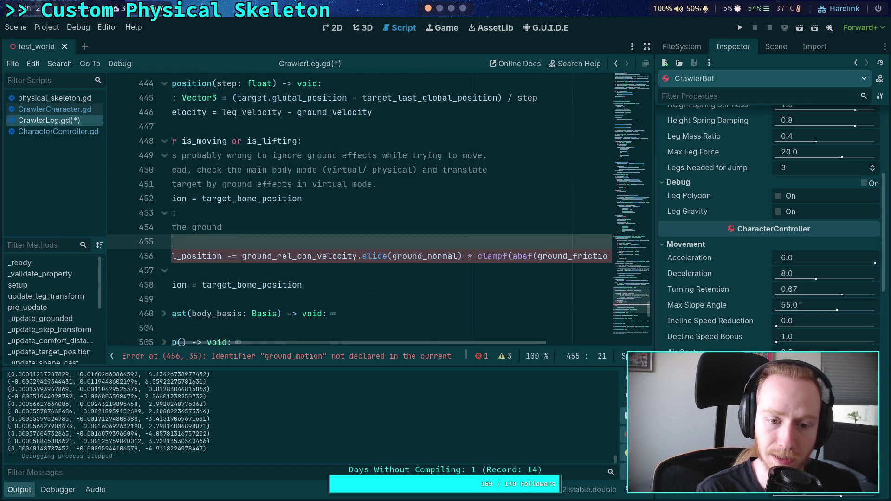
{"action": "type", "text": "frict"}
{"action": "key", "text": "ctrl+BackSpace"}
{"action": "key", "text": "ctrl+BackSpace"}
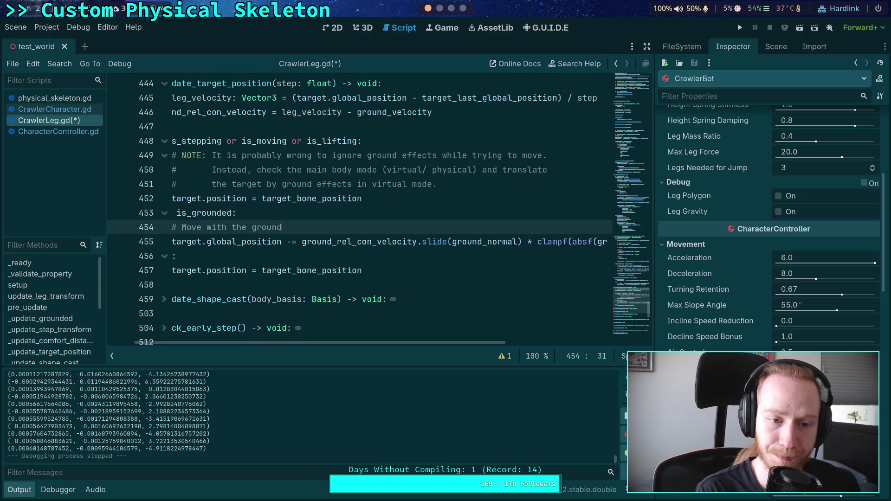
- Save CrawlerLeg.gd and review the CrawlerLeg.gd changes with git diff in the terminal
{"action": "key", "text": "ctrl+s"}
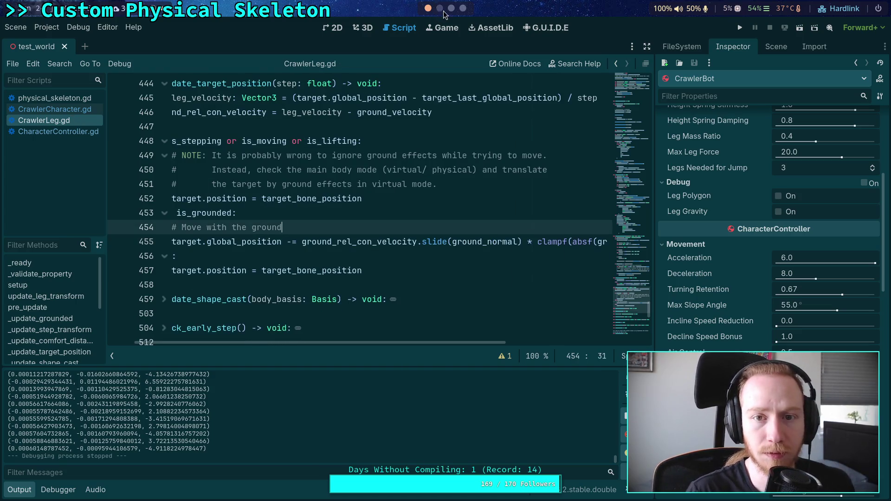
{"action": "left_click", "coordinate": [440, 9]}
{"action": "key", "text": "q"}
{"action": "key", "text": "Up"}
{"action": "key", "text": "Return"}
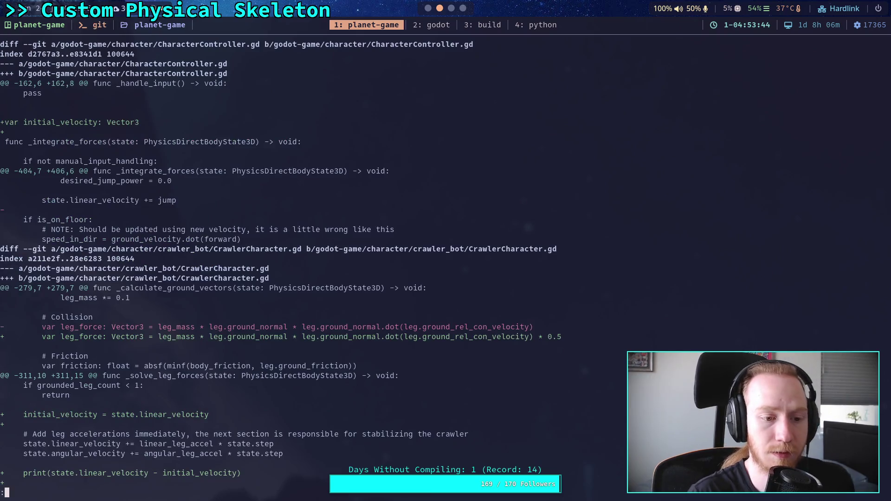
{"action": "key", "text": "space"}
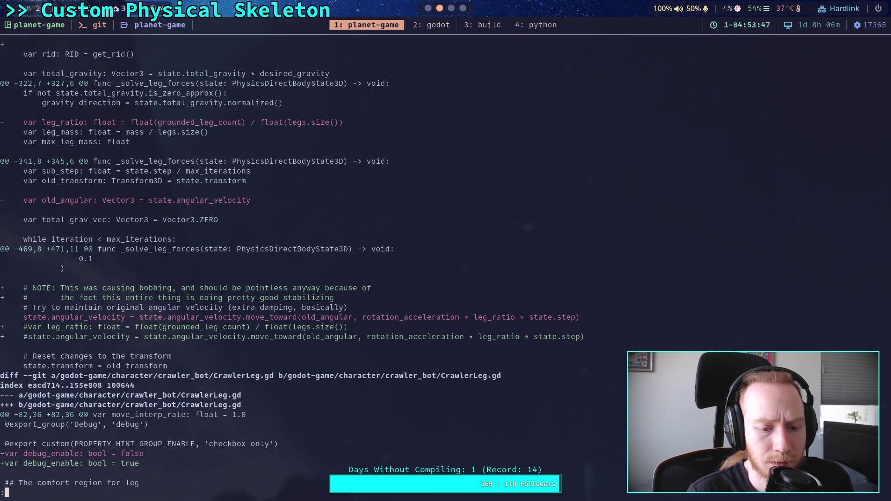
{"action": "key", "text": "space"}
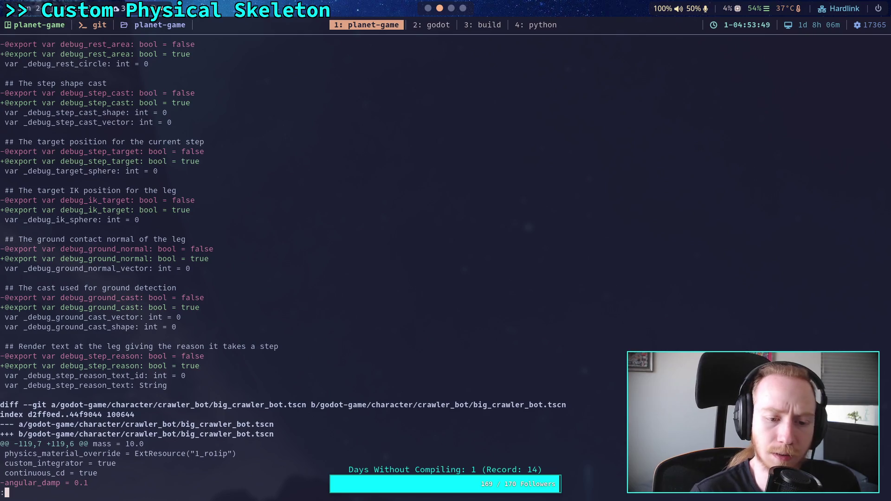
{"action": "left_click", "coordinate": [425, 23]}
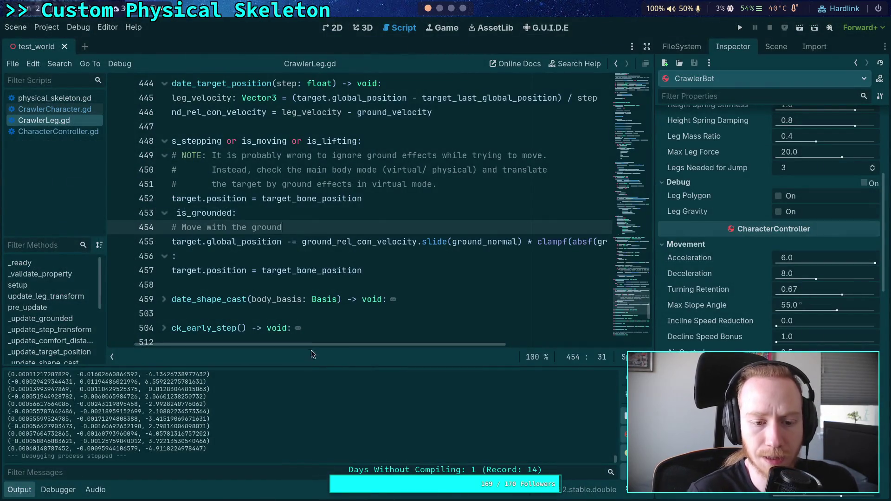
- Open CrawlerCharacter.gd in the script editor
{"action": "left_click_drag", "start_coordinate": [311, 346], "coordinate": [278, 346]}
{"action": "scroll", "coordinate": [125, 131], "scroll_direction": "up", "scroll_amount": 1}
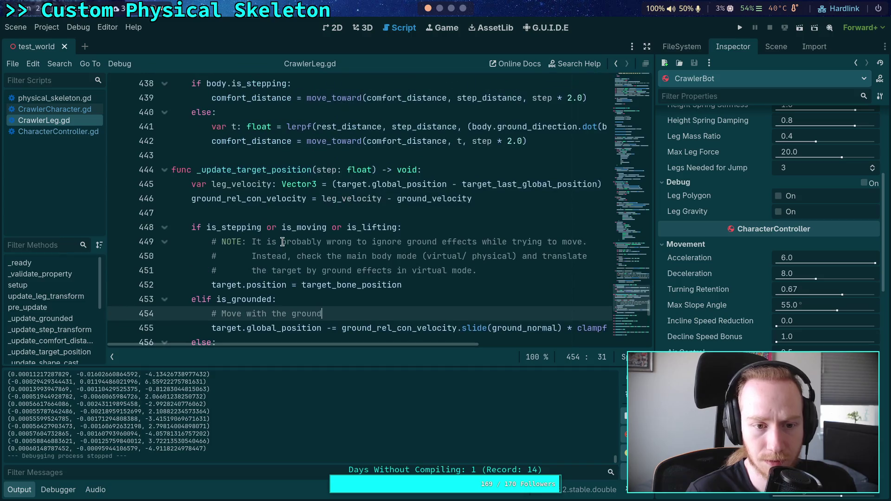
{"action": "left_click", "coordinate": [73, 112]}
{"action": "scroll", "coordinate": [362, 234], "scroll_direction": "down", "scroll_amount": 1}
{"action": "scroll", "coordinate": [359, 234], "scroll_direction": "up", "scroll_amount": 1}
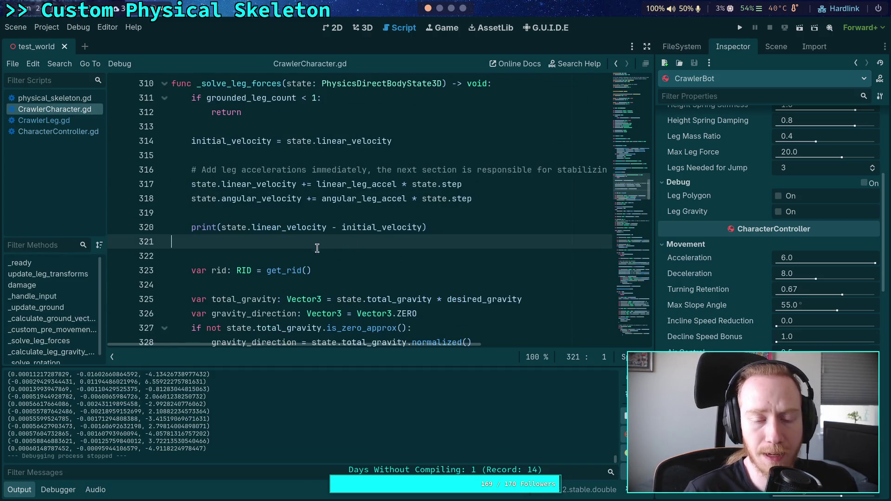
{"action": "scroll", "coordinate": [309, 241], "scroll_direction": "up", "scroll_amount": 1}
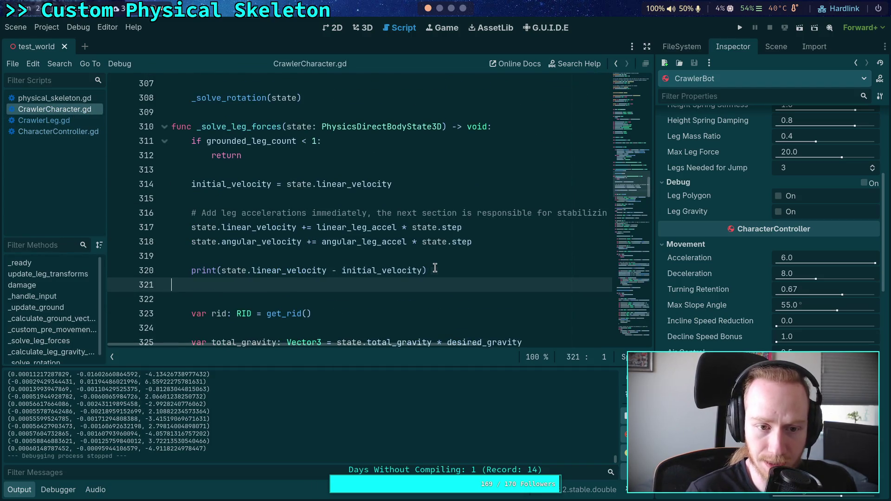
- Cut the velocity-change print line, remove its blank lines, and paste it after initial_velocity
{"action": "left_click_drag", "start_coordinate": [434, 268], "coordinate": [426, 255]}
{"action": "key", "text": "BackSpace"}
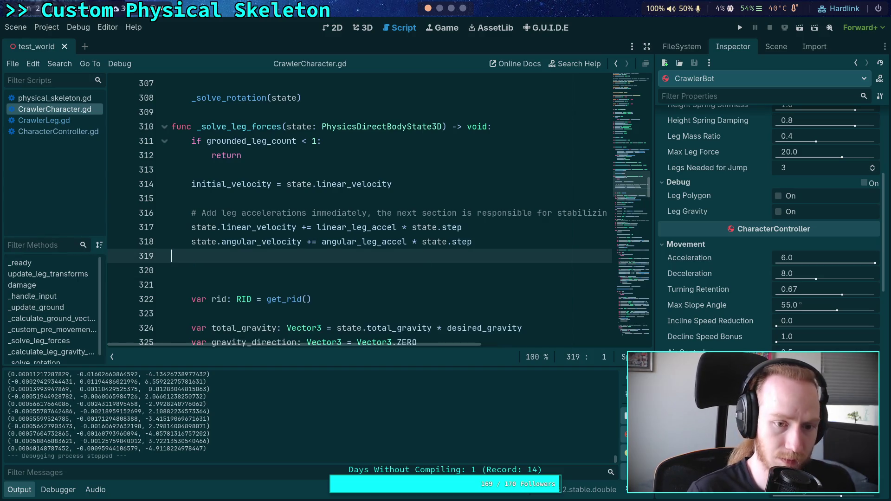
{"action": "key", "text": "BackSpace"}
{"action": "key", "text": "Delete"}
{"action": "left_click", "coordinate": [425, 195]}
{"action": "key", "text": "BackSpace"}
{"action": "key", "text": "ctrl+v"}
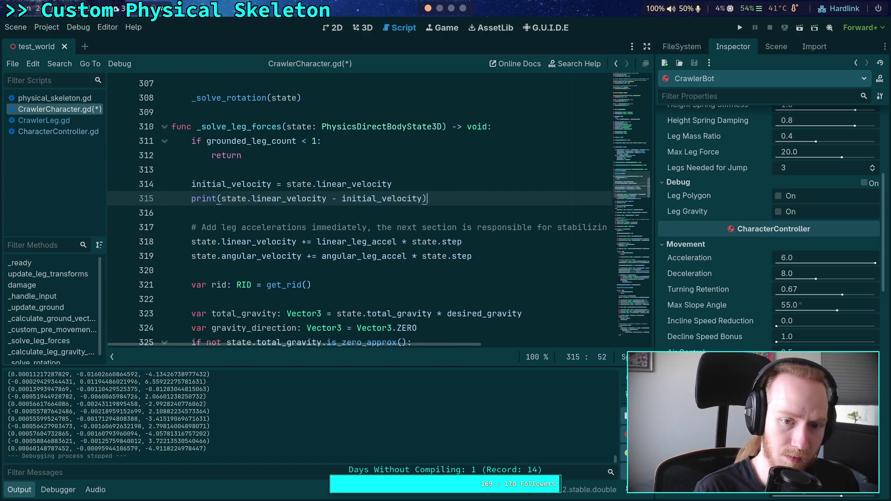
- Move the print line to just after the leg acceleration lines instead
{"action": "left_click_drag", "start_coordinate": [449, 194], "coordinate": [326, 162]}
{"action": "left_click", "coordinate": [439, 195]}
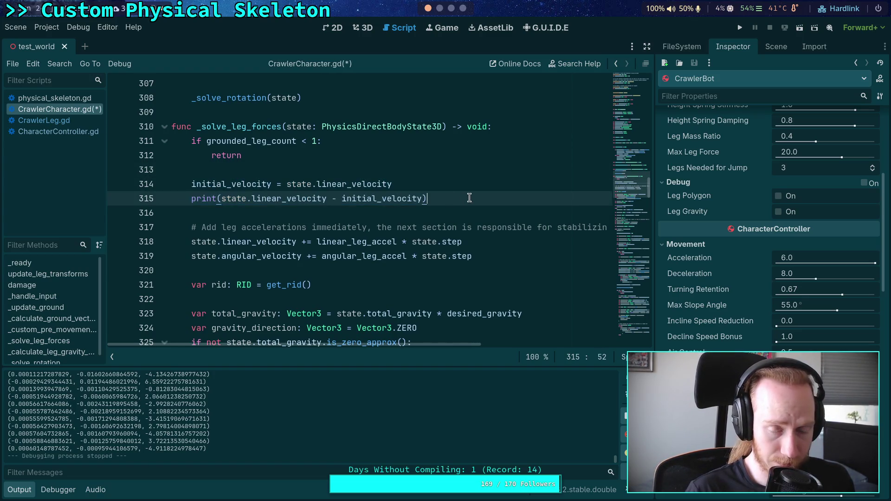
{"action": "left_click_drag", "start_coordinate": [440, 195], "coordinate": [462, 181]}
{"action": "key", "text": "BackSpace"}
{"action": "left_click", "coordinate": [534, 250]}
{"action": "left_click", "coordinate": [518, 241]}
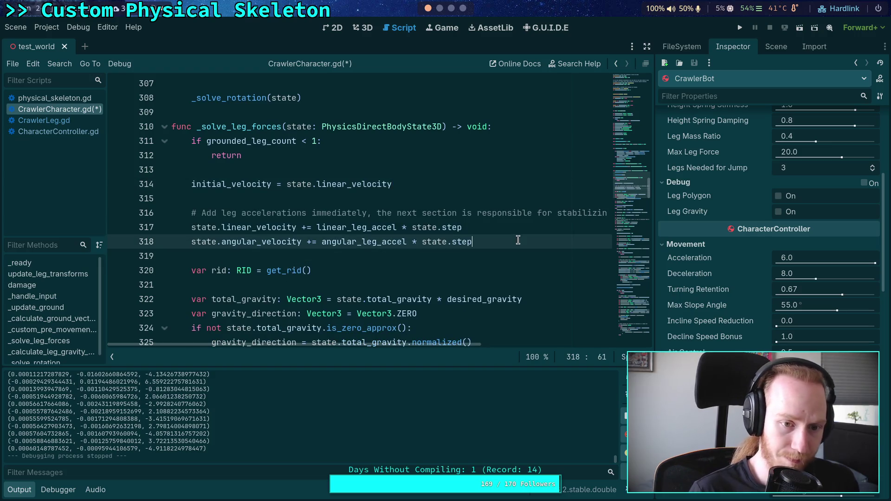
{"action": "key", "text": "Return"}
{"action": "key", "text": "ctrl+v"}
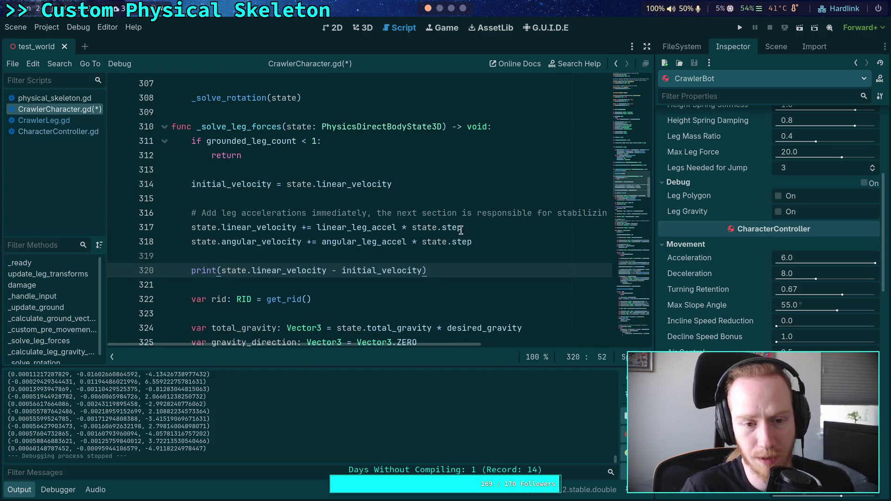
{"action": "left_click", "coordinate": [334, 203]}
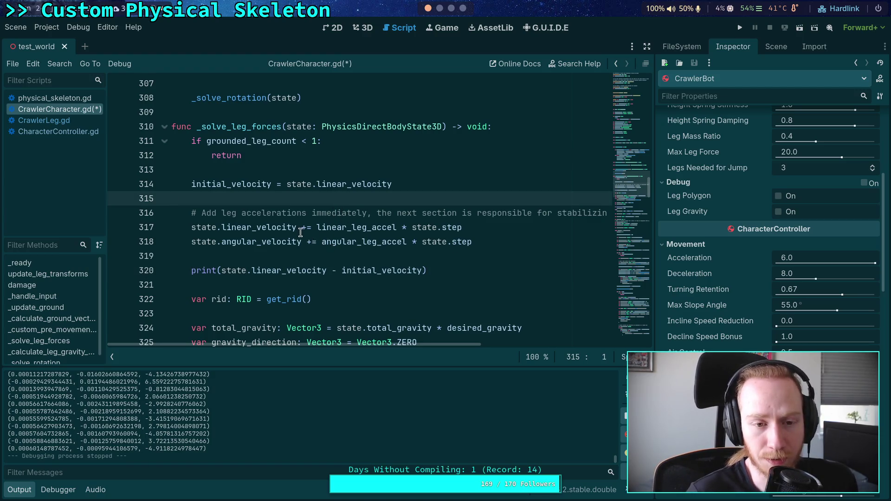
{"action": "scroll", "coordinate": [306, 234], "scroll_direction": "up", "scroll_amount": 5}
{"action": "scroll", "coordinate": [301, 232], "scroll_direction": "down", "scroll_amount": 2}
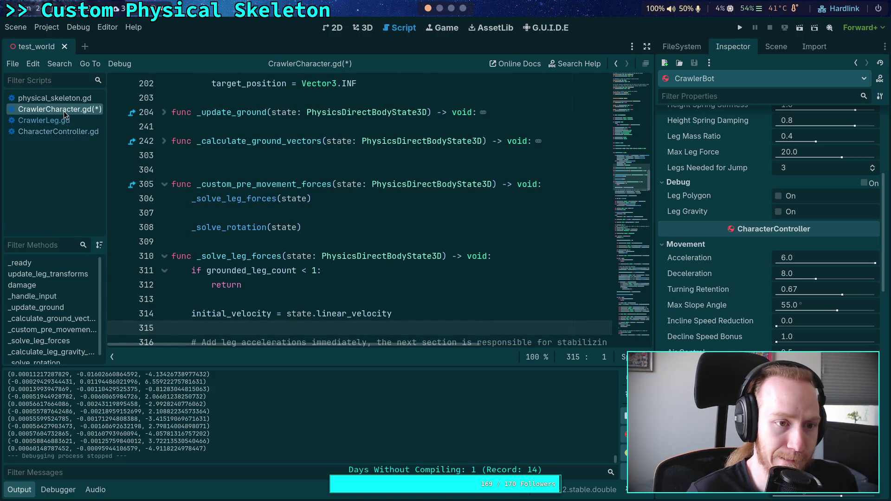
{"action": "left_click", "coordinate": [54, 133]}
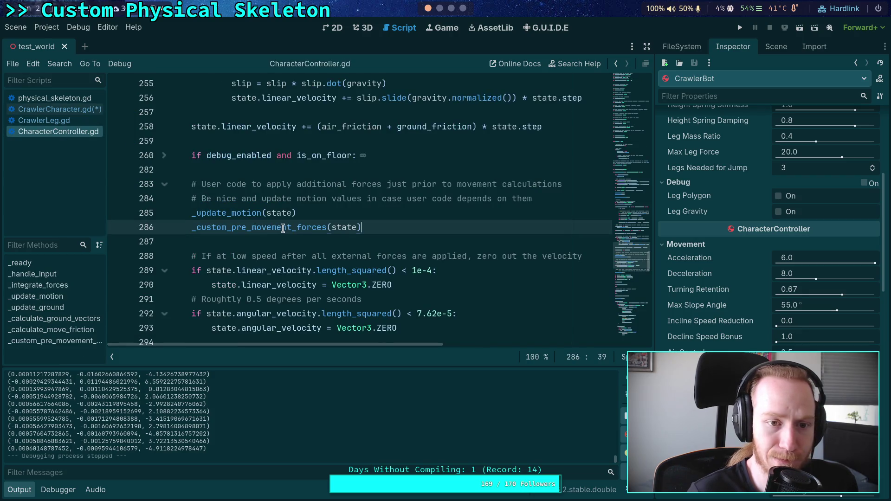
{"action": "scroll", "coordinate": [171, 245], "scroll_direction": "up", "scroll_amount": 2}
{"action": "left_click", "coordinate": [164, 242]}
{"action": "scroll", "coordinate": [170, 232], "scroll_direction": "down", "scroll_amount": 5}
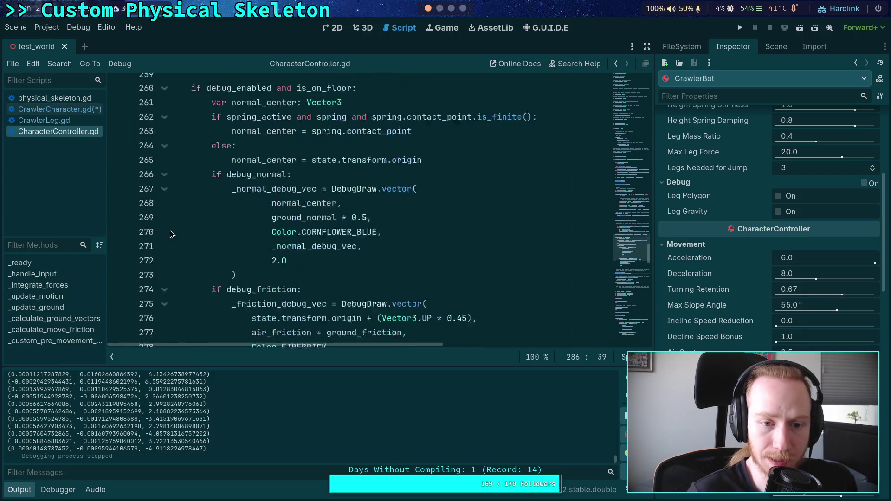
{"action": "double_click", "coordinate": [236, 227]}
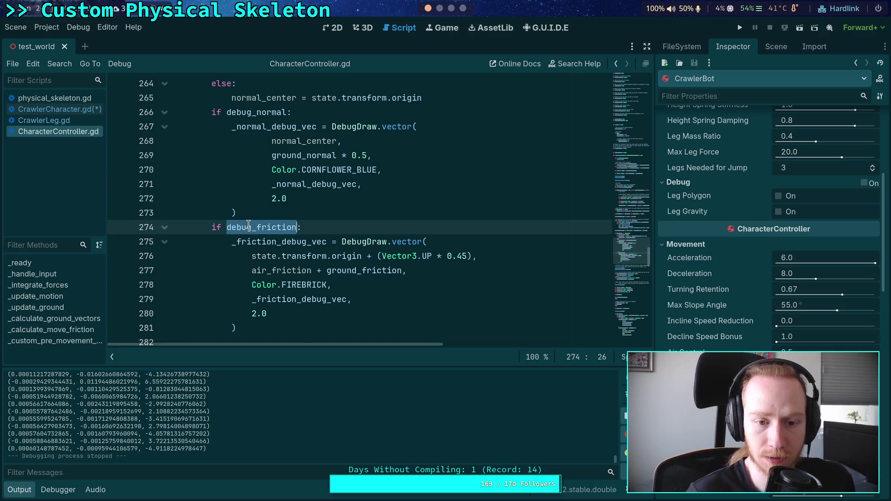
{"action": "double_click", "coordinate": [357, 270]}
{"action": "scroll", "coordinate": [354, 258], "scroll_direction": "up", "scroll_amount": 6}
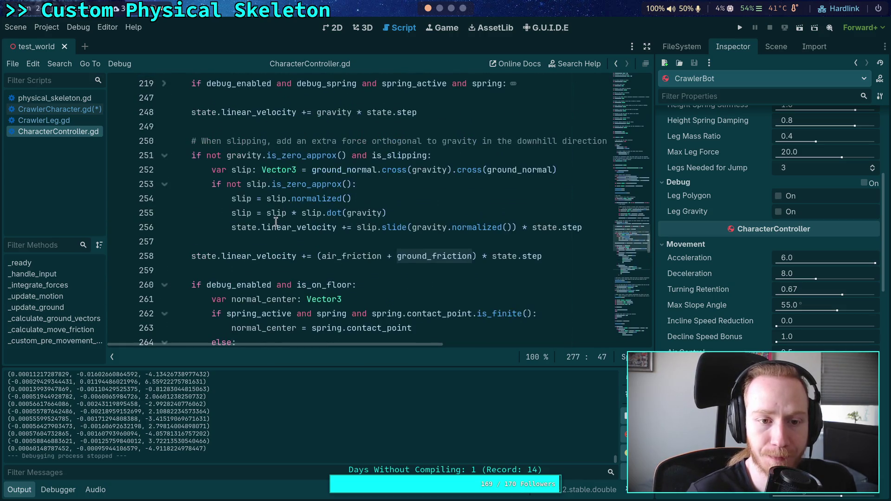
{"action": "scroll", "coordinate": [235, 223], "scroll_direction": "down", "scroll_amount": 4}
{"action": "scroll", "coordinate": [195, 223], "scroll_direction": "up", "scroll_amount": 8}
{"action": "scroll", "coordinate": [195, 222], "scroll_direction": "down", "scroll_amount": 5}
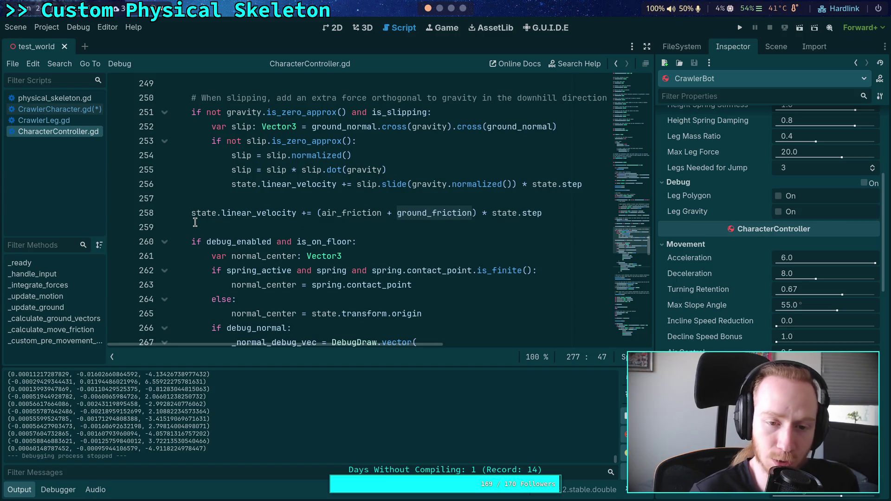
{"action": "scroll", "coordinate": [195, 222], "scroll_direction": "up", "scroll_amount": 2}
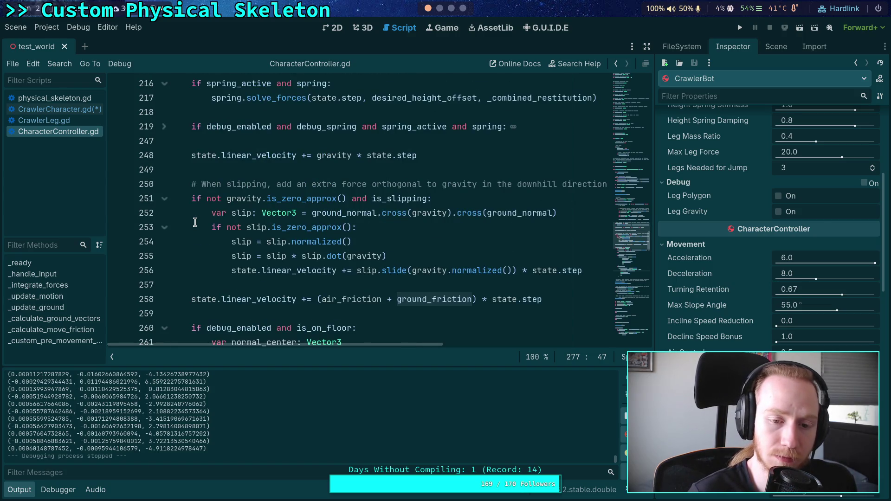
{"action": "scroll", "coordinate": [195, 222], "scroll_direction": "up", "scroll_amount": 1}
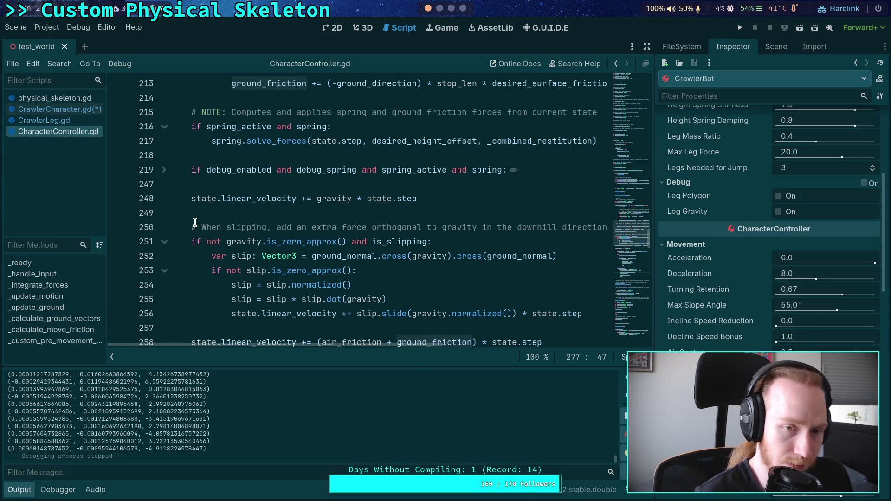
{"action": "scroll", "coordinate": [195, 223], "scroll_direction": "down", "scroll_amount": 4}
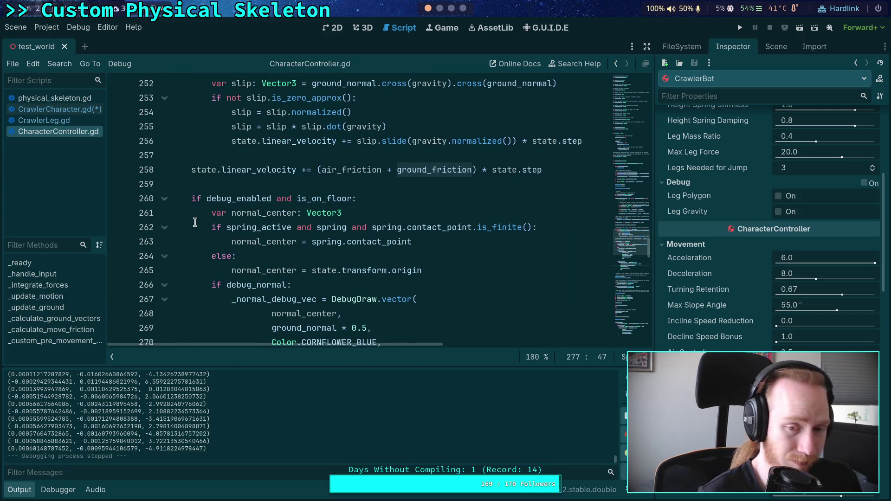
{"action": "scroll", "coordinate": [195, 223], "scroll_direction": "down", "scroll_amount": 1}
{"action": "scroll", "coordinate": [195, 222], "scroll_direction": "down", "scroll_amount": 2}
{"action": "scroll", "coordinate": [195, 222], "scroll_direction": "up", "scroll_amount": 1}
{"action": "scroll", "coordinate": [195, 223], "scroll_direction": "down", "scroll_amount": 2}
{"action": "scroll", "coordinate": [195, 223], "scroll_direction": "down", "scroll_amount": 2}
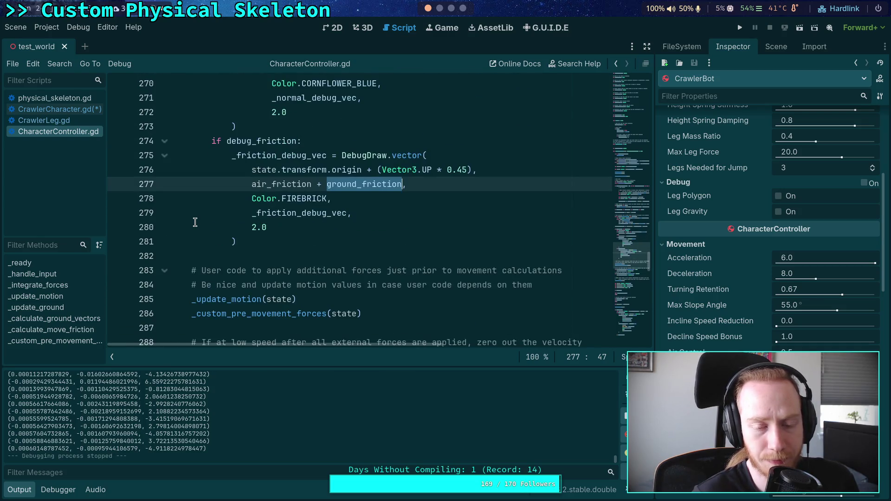
{"action": "scroll", "coordinate": [195, 223], "scroll_direction": "up", "scroll_amount": 1}
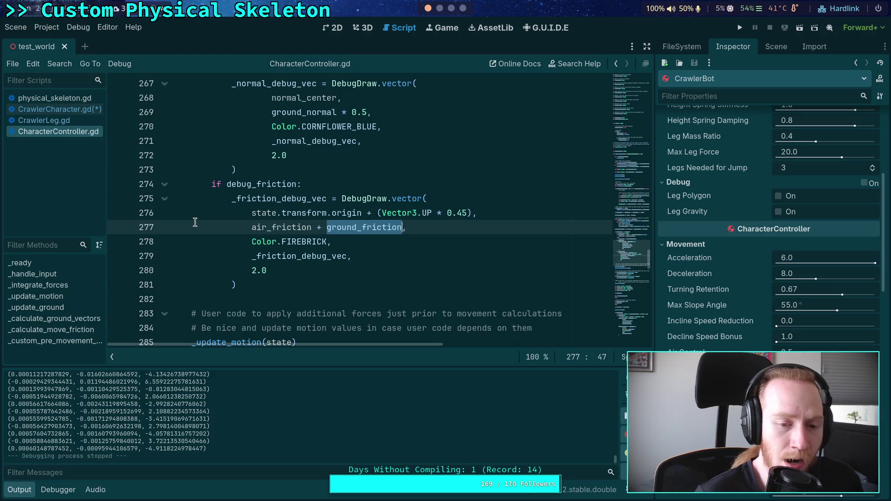
{"action": "scroll", "coordinate": [195, 222], "scroll_direction": "up", "scroll_amount": 8}
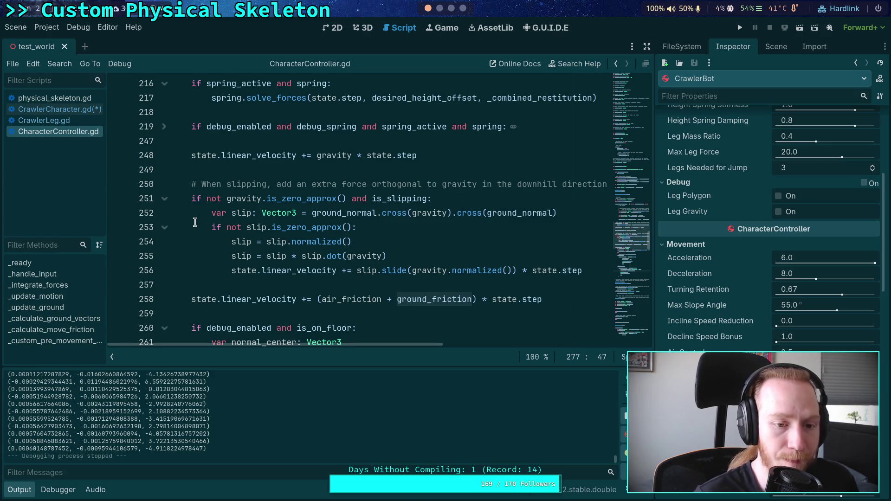
{"action": "scroll", "coordinate": [293, 245], "scroll_direction": "down", "scroll_amount": 10}
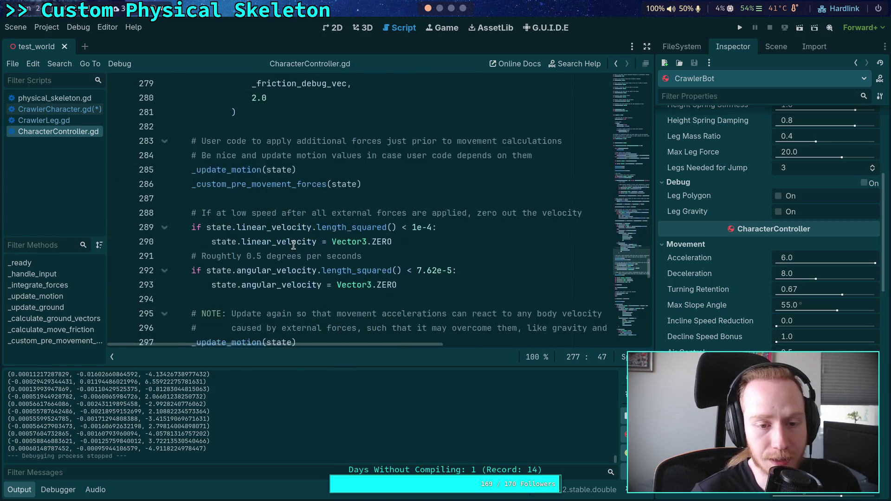
{"action": "scroll", "coordinate": [293, 241], "scroll_direction": "up", "scroll_amount": 6}
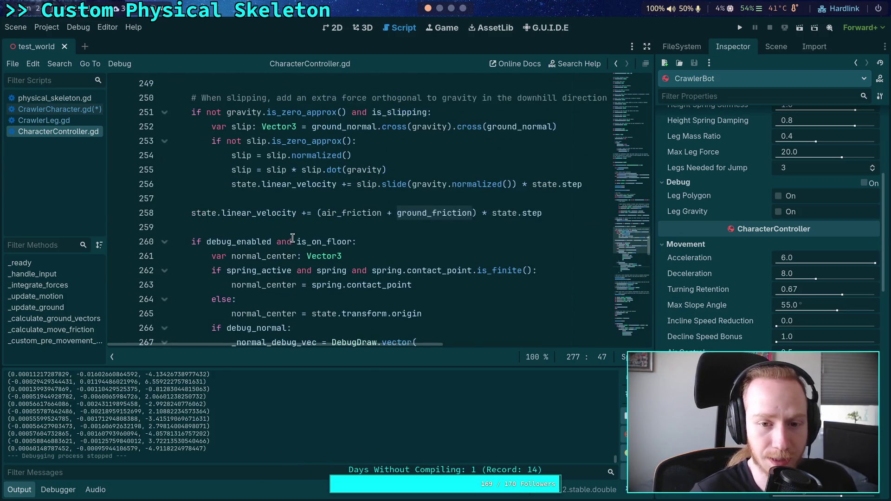
{"action": "scroll", "coordinate": [288, 232], "scroll_direction": "down", "scroll_amount": 3}
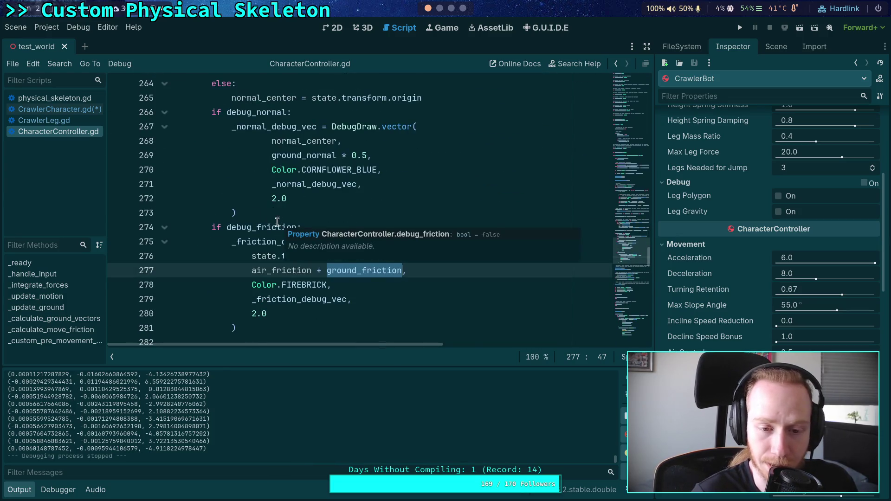
{"action": "left_click", "coordinate": [78, 111]}
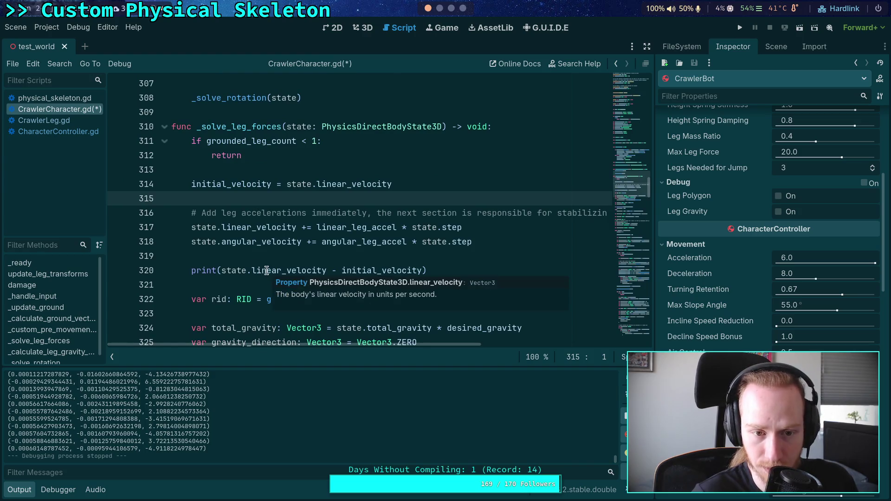
- Unfold _calculate_ground_vectors, scroll to the leg loop, and highlight every leg_force use
{"action": "mouse_move", "coordinate": [207, 243]}
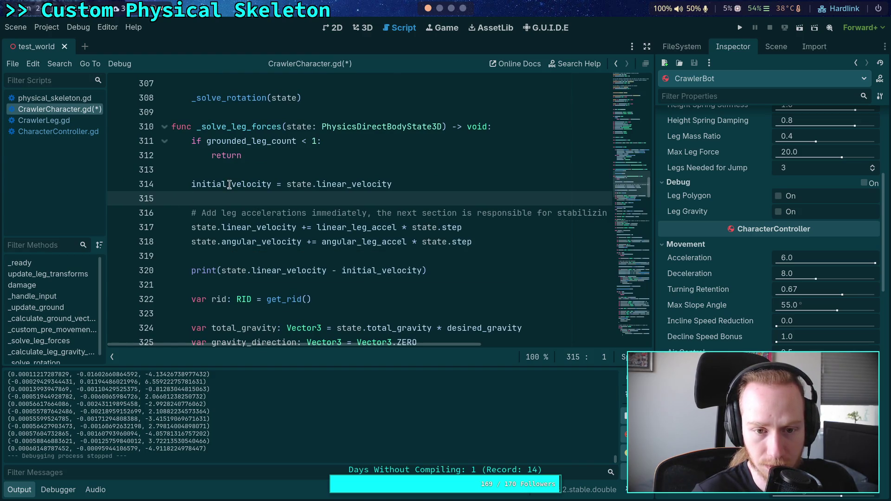
{"action": "scroll", "coordinate": [365, 210], "scroll_direction": "up", "scroll_amount": 2}
{"action": "scroll", "coordinate": [363, 205], "scroll_direction": "up", "scroll_amount": 1}
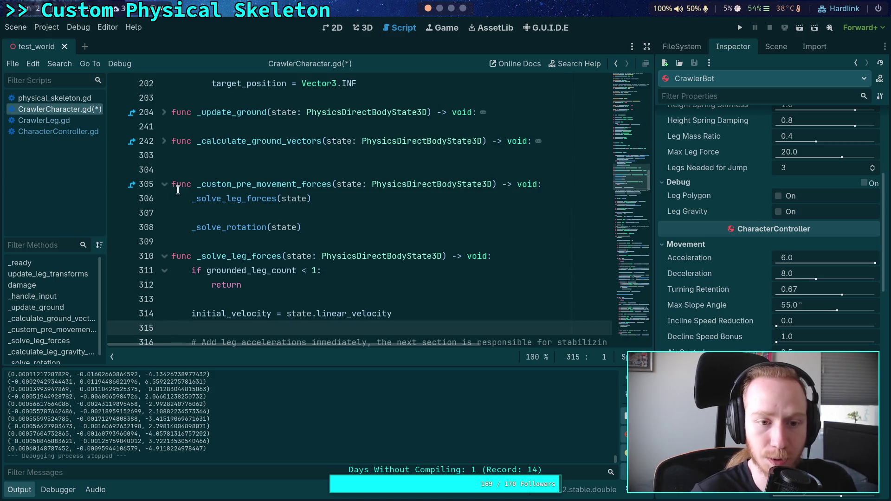
{"action": "left_click", "coordinate": [163, 141]}
{"action": "scroll", "coordinate": [302, 218], "scroll_direction": "down", "scroll_amount": 3}
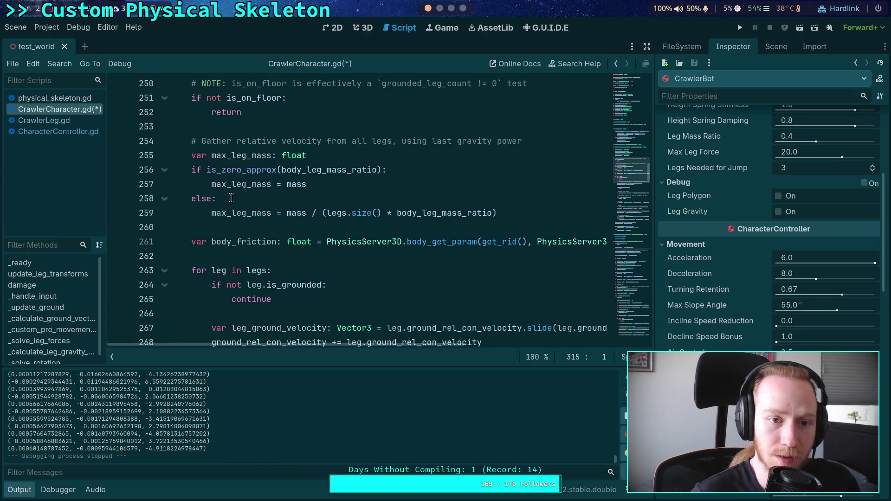
{"action": "scroll", "coordinate": [302, 217], "scroll_direction": "down", "scroll_amount": 3}
{"action": "scroll", "coordinate": [302, 218], "scroll_direction": "down", "scroll_amount": 5}
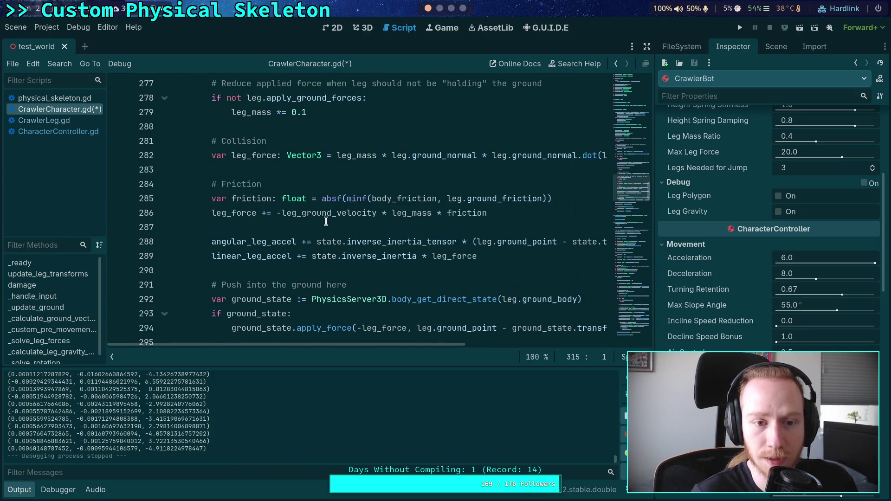
{"action": "scroll", "coordinate": [311, 226], "scroll_direction": "down", "scroll_amount": 1}
{"action": "scroll", "coordinate": [428, 220], "scroll_direction": "up", "scroll_amount": 1}
{"action": "double_click", "coordinate": [234, 213]}
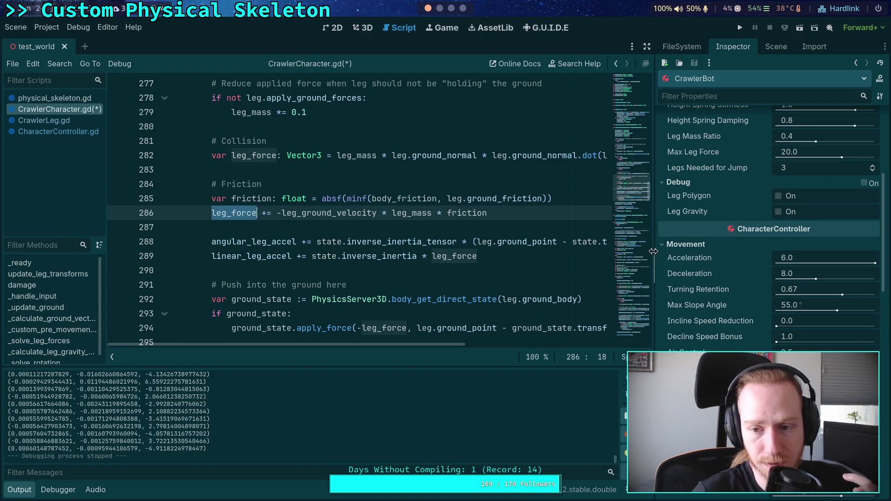
- Hide the Inspector to widen the code and move linear_leg_accel above the Friction block
{"action": "left_click_drag", "start_coordinate": [653, 252], "coordinate": [695, 252]}
{"action": "left_click", "coordinate": [687, 47]}
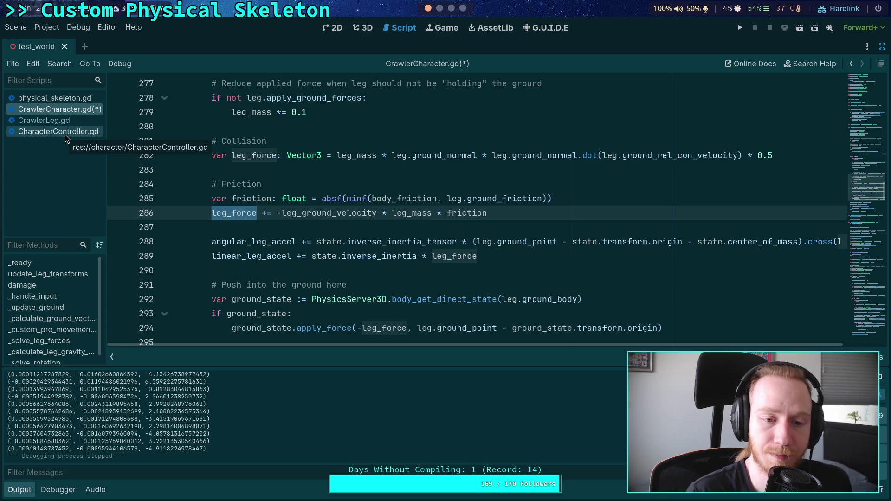
{"action": "left_click", "coordinate": [309, 256]}
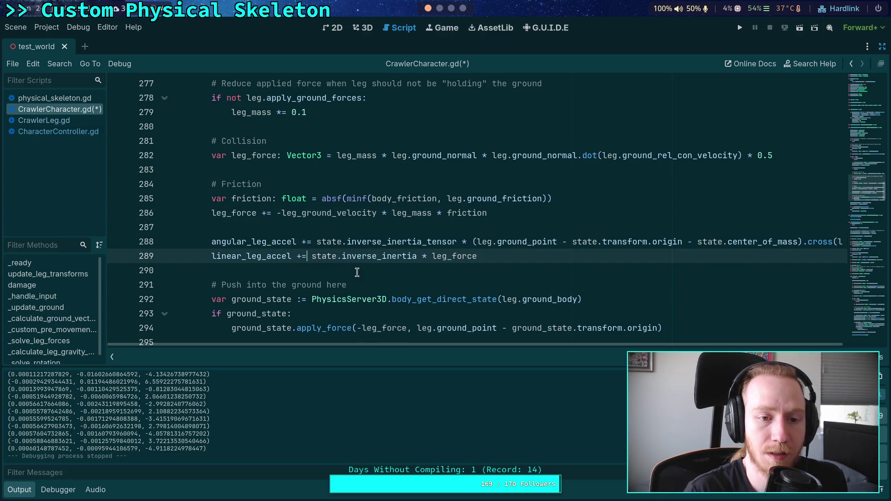
{"action": "key", "text": "alt+Up"}
{"action": "key", "text": "alt+Up"}
{"action": "key", "text": "alt+Up"}
{"action": "key", "text": "alt+Up"}
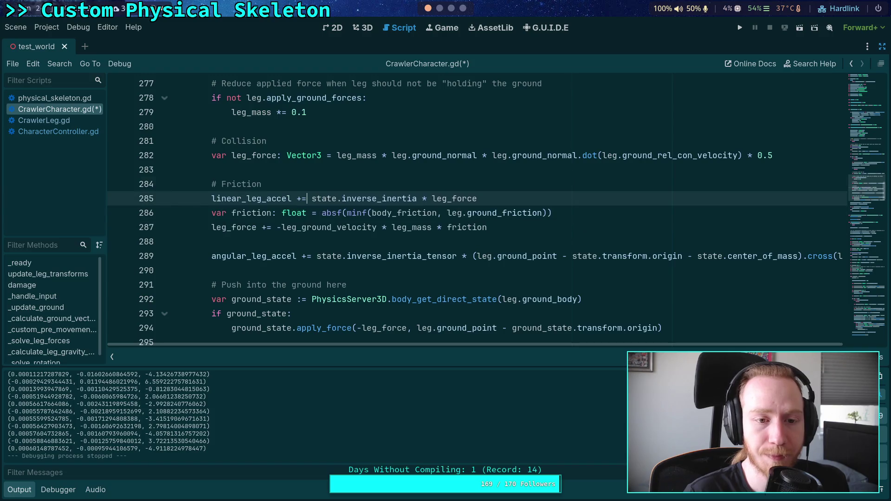
{"action": "left_click", "coordinate": [478, 185]}
{"action": "key", "text": "Return"}
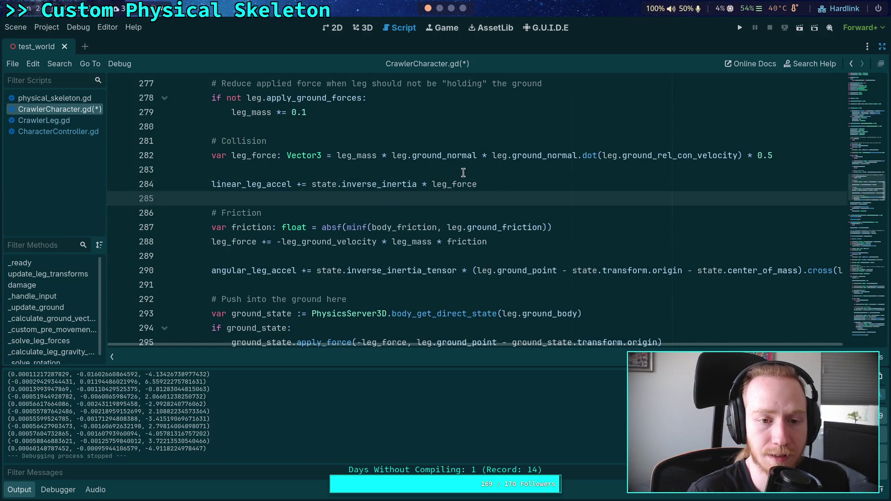
- Insert a blank line after the collision force and begin a '# NOTE: Add' comment
{"action": "left_click", "coordinate": [463, 170]}
{"action": "key", "text": "Return"}
{"action": "type", "text": "# "}
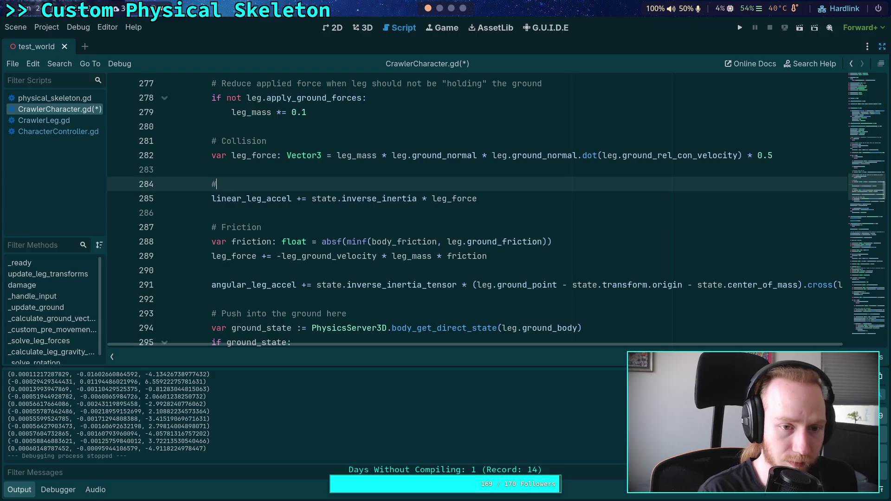
{"action": "type", "text": "NOTE: Add"}
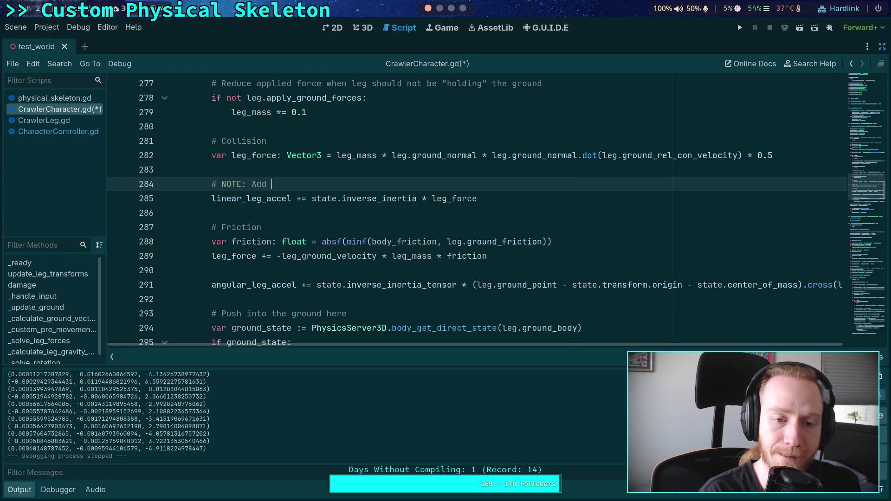
- Reword the comment to '# NOTE: Save linear friction for ground_friction'
{"action": "key", "text": "BackSpace"}
{"action": "key", "text": "BackSpace"}
{"action": "key", "text": "BackSpace"}
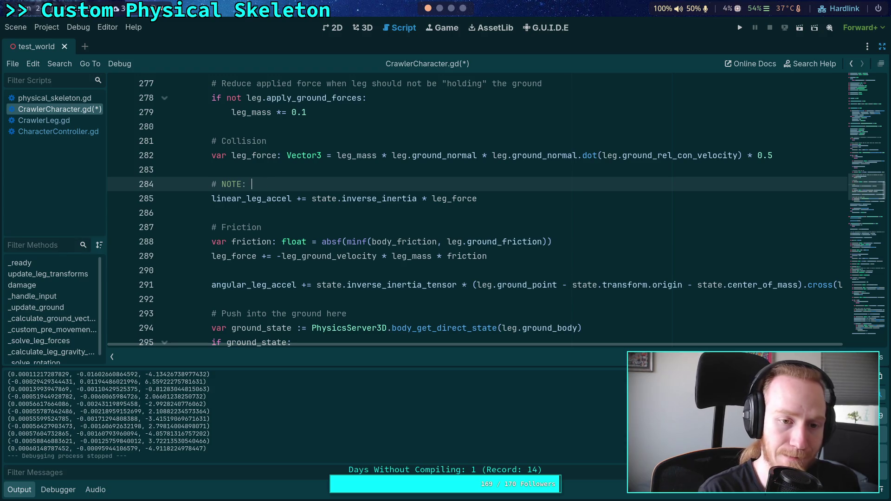
{"action": "type", "text": "Save fricti"}
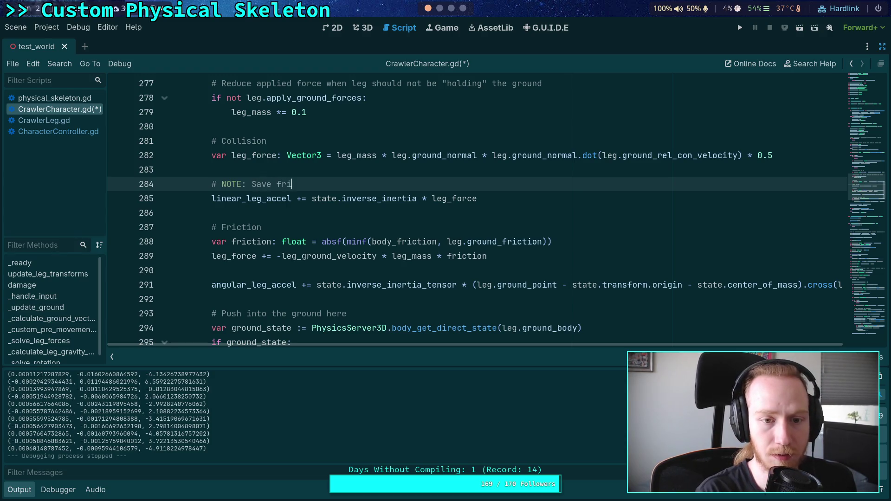
{"action": "key", "text": "BackSpace"}
{"action": "key", "text": "BackSpace"}
{"action": "key", "text": "BackSpace"}
{"action": "type", "text": "li"}
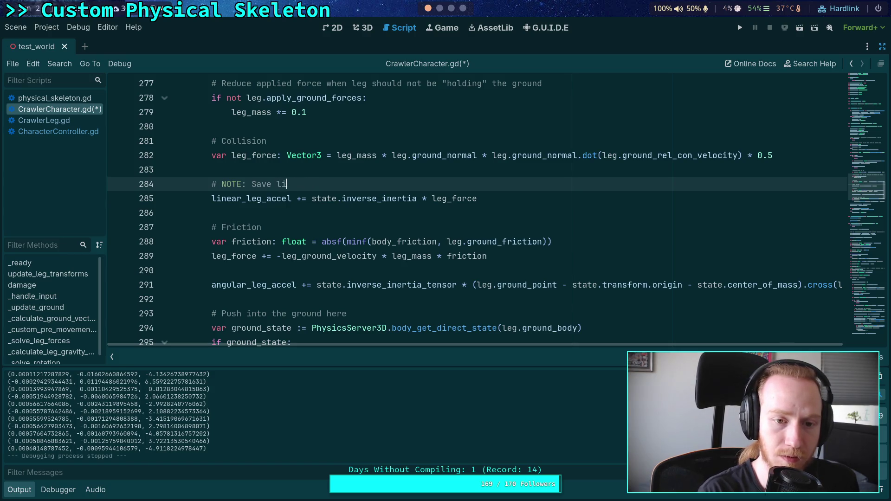
{"action": "type", "text": "near friction for "}
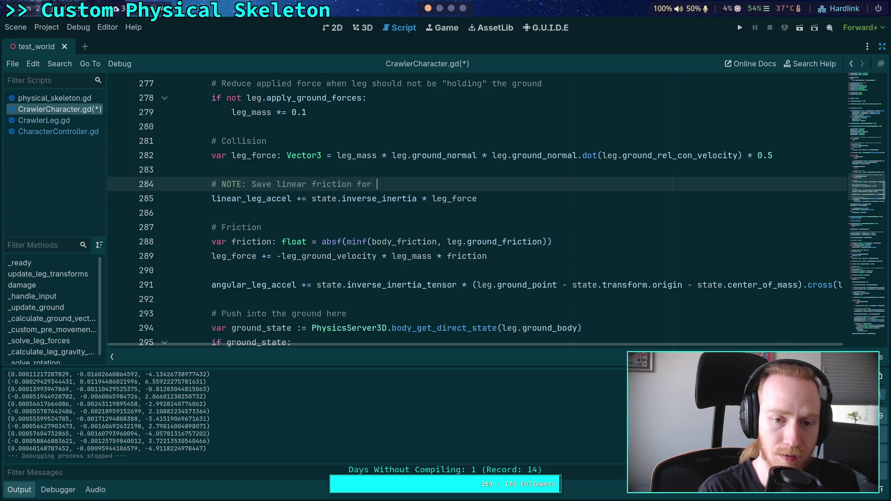
{"action": "type", "text": "ground_friction"}
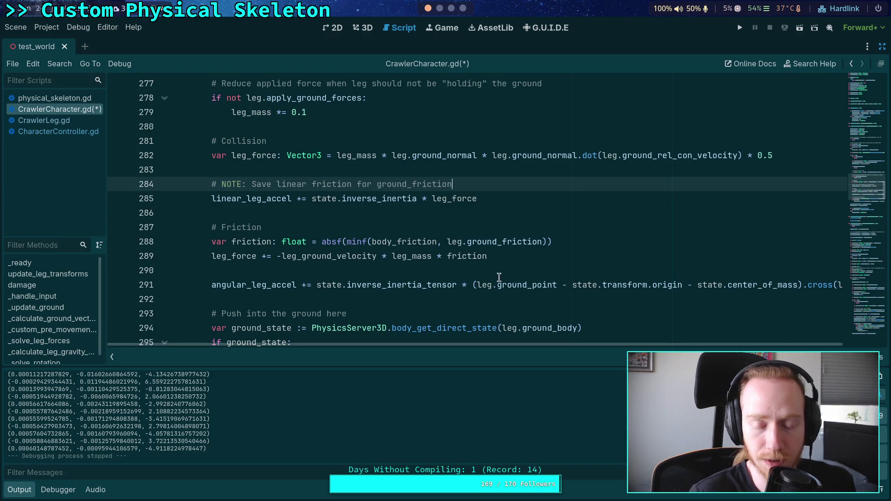
- Review the friction force and friction variable lines below the comment
{"action": "left_click", "coordinate": [449, 285]}
{"action": "left_click", "coordinate": [548, 253]}
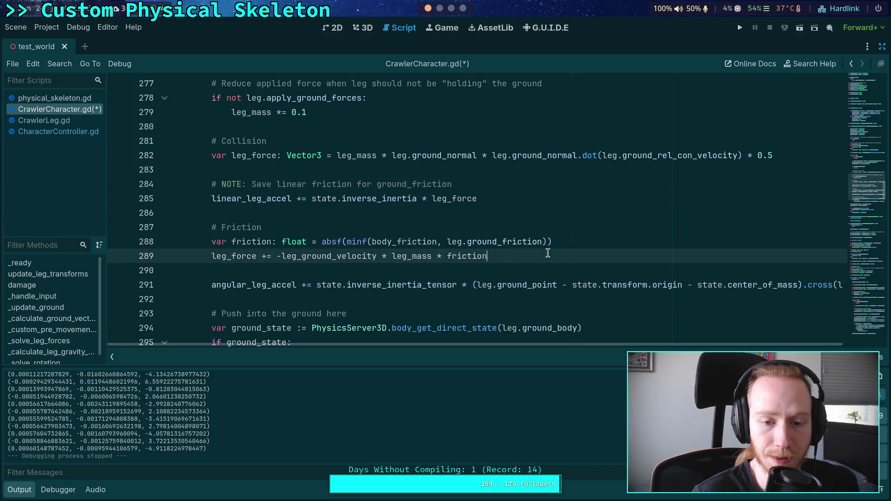
{"action": "left_click", "coordinate": [610, 241]}
{"action": "scroll", "coordinate": [511, 251], "scroll_direction": "down", "scroll_amount": 1}
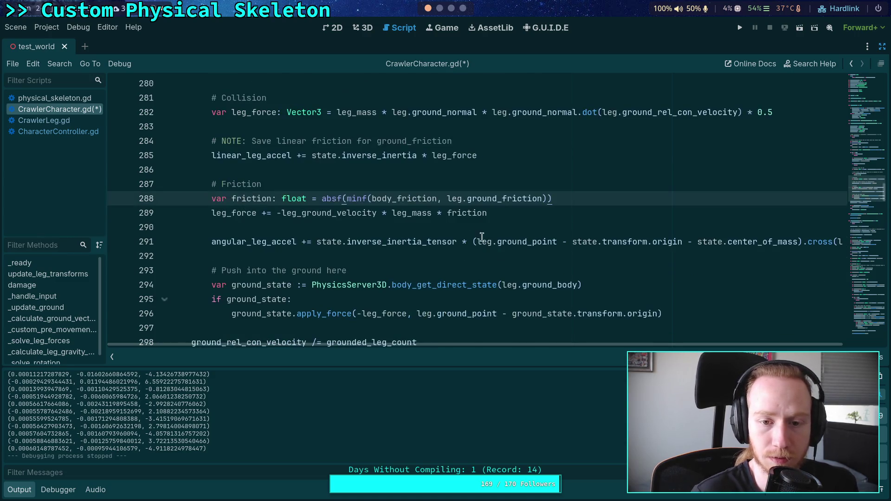